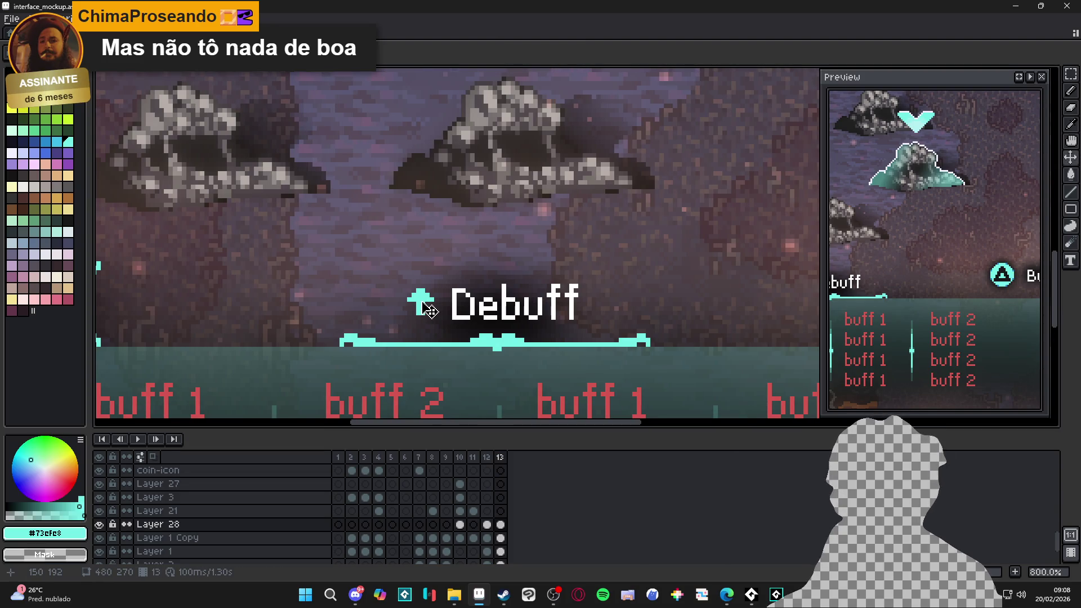
scroll(429, 311, up, 1)
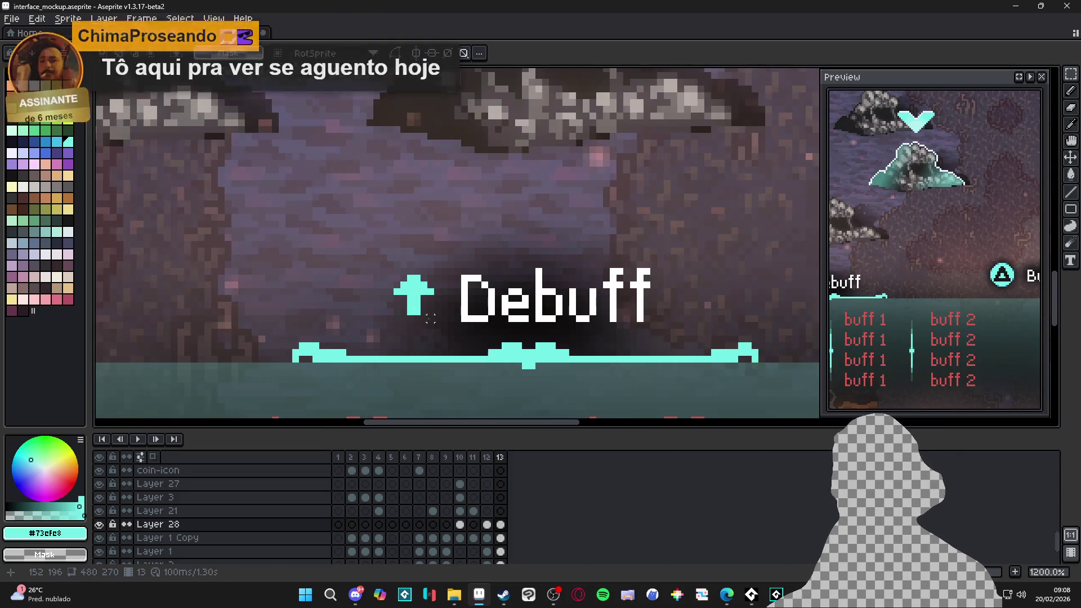
Flip the arrow beside Debuff to point down and fill it with red #d65651.
mouse_move(417, 291)
mouse_down()
mouse_move(434, 320)
mouse_move(391, 271)
mouse_up()
key(shift+v)
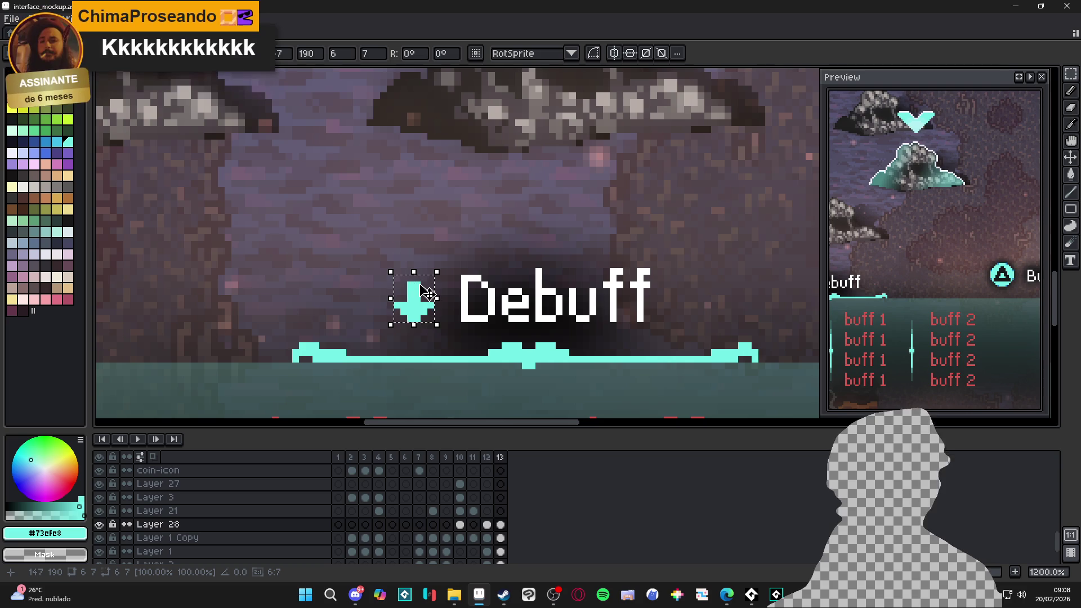
scroll(478, 310, down, 3)
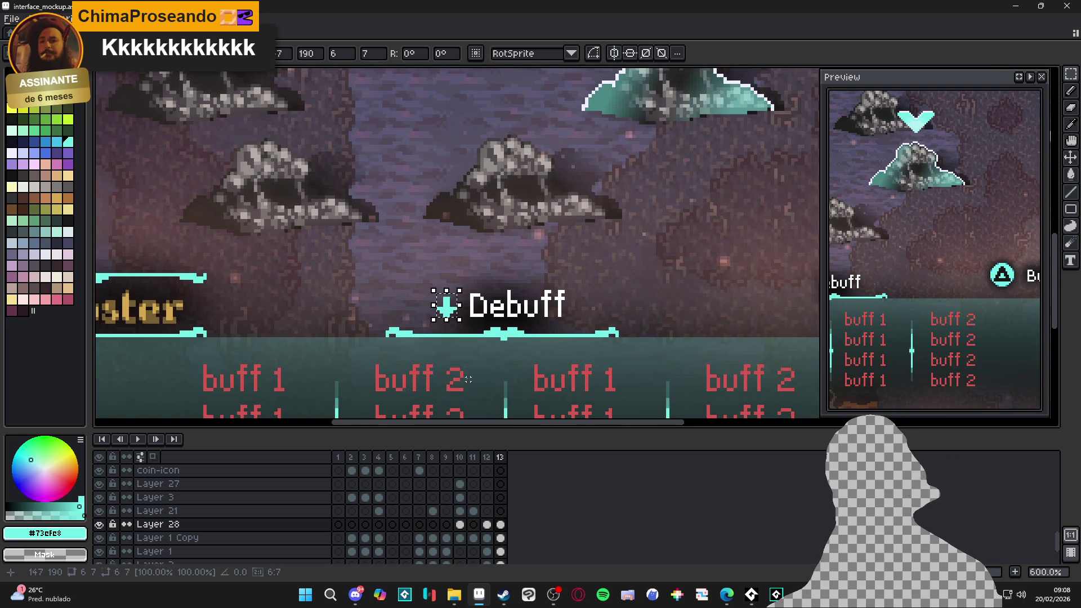
scroll(465, 369, up, 4)
alt+click(462, 370)
key(f)
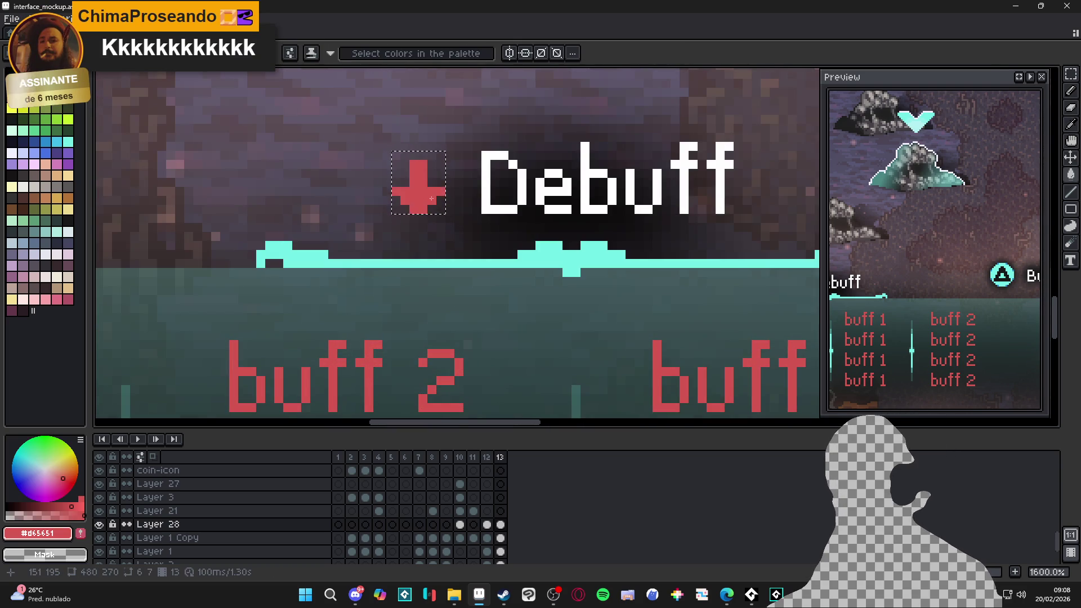
scroll(498, 282, down, 3)
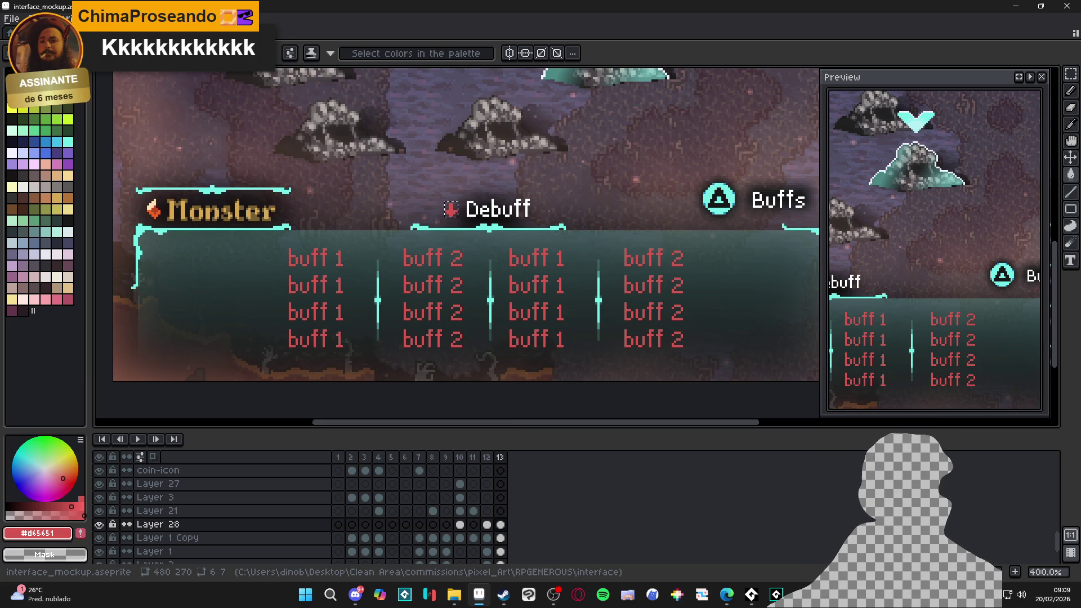
scroll(406, 226, down, 1)
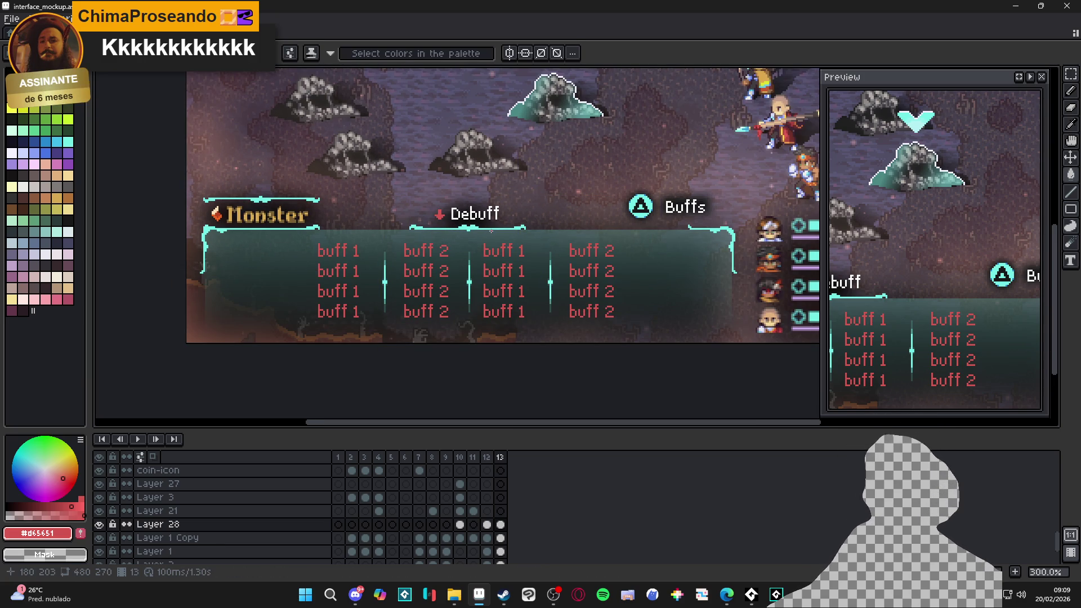
Move the red arrow into position beside the Debuff heading.
scroll(491, 231, up, 7)
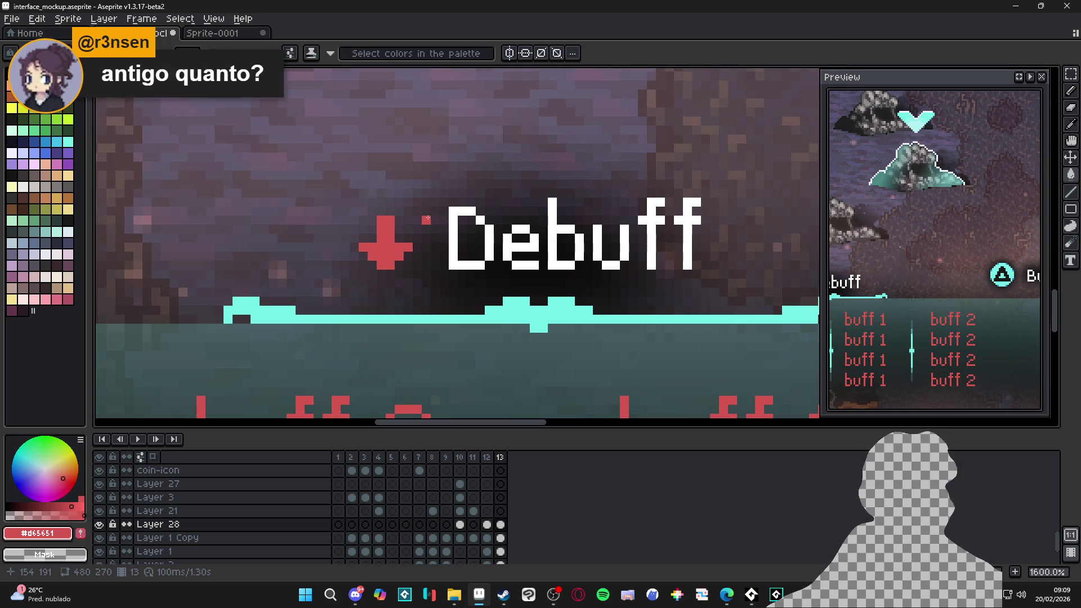
scroll(377, 243, down, 3)
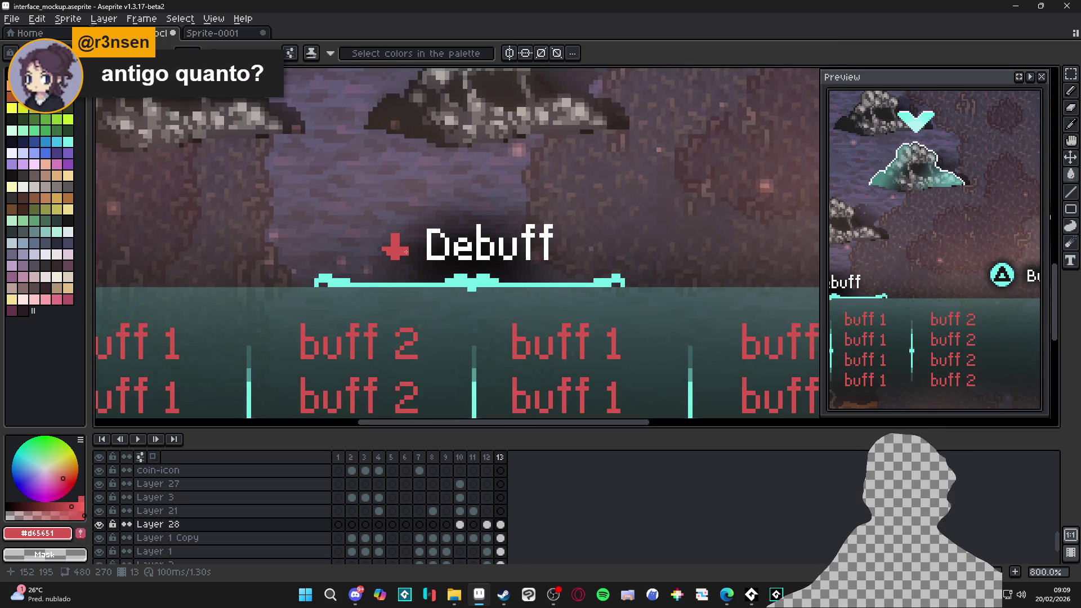
scroll(398, 254, down, 1)
scroll(396, 255, up, 1)
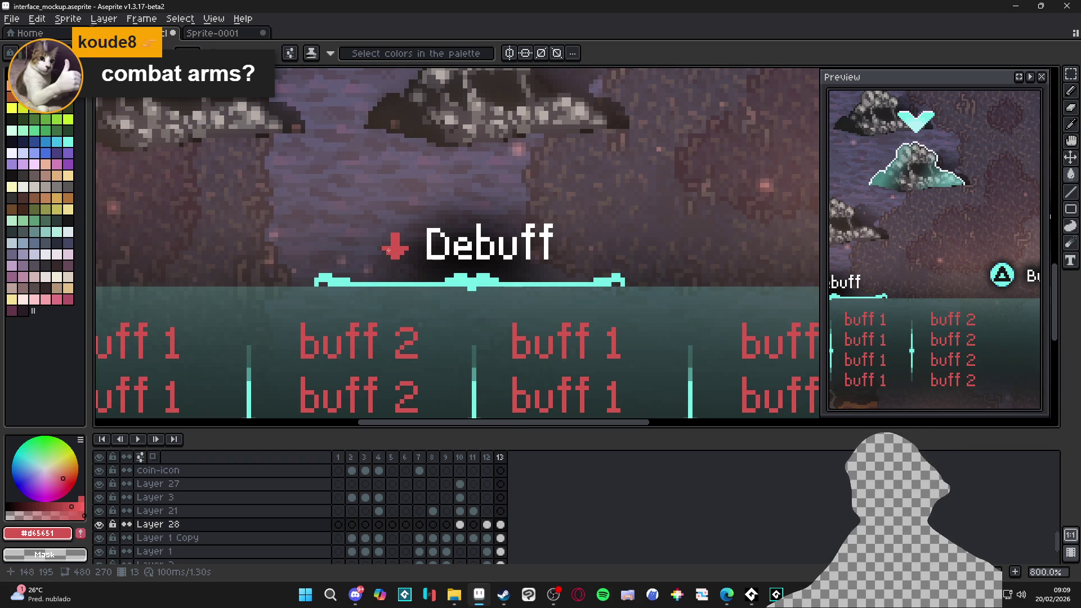
key(v)
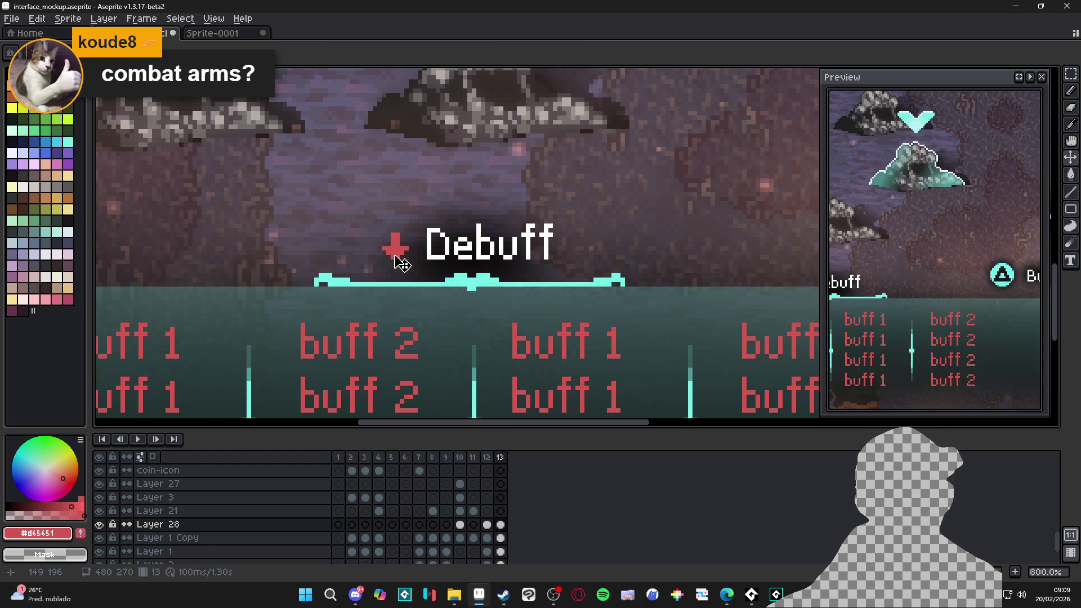
scroll(404, 258, up, 3)
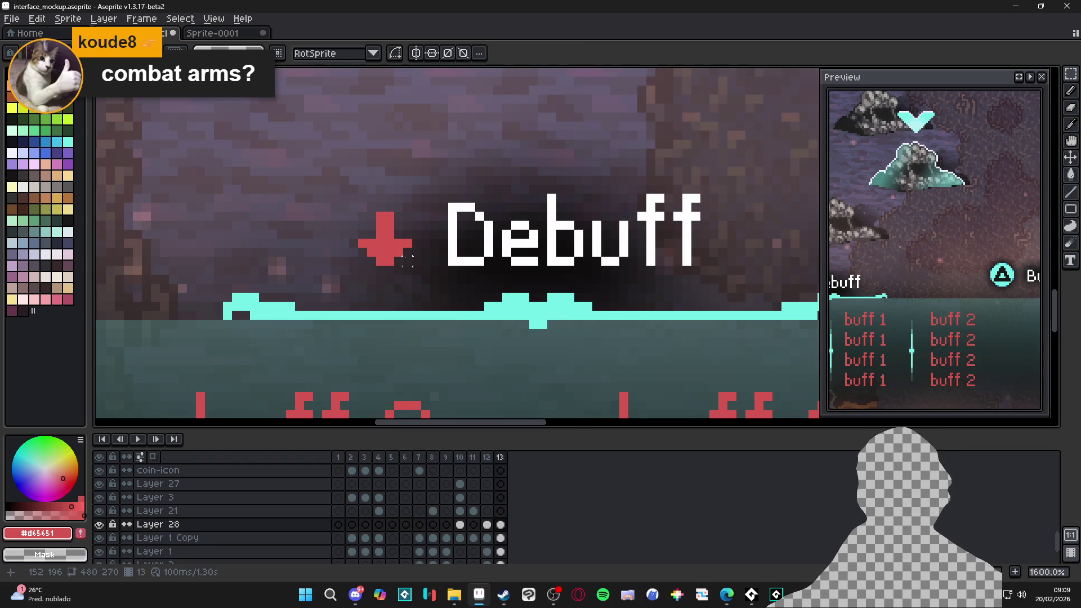
mouse_move(408, 261)
mouse_down()
mouse_move(358, 194)
mouse_move(369, 205)
mouse_up()
scroll(394, 242, down, 4)
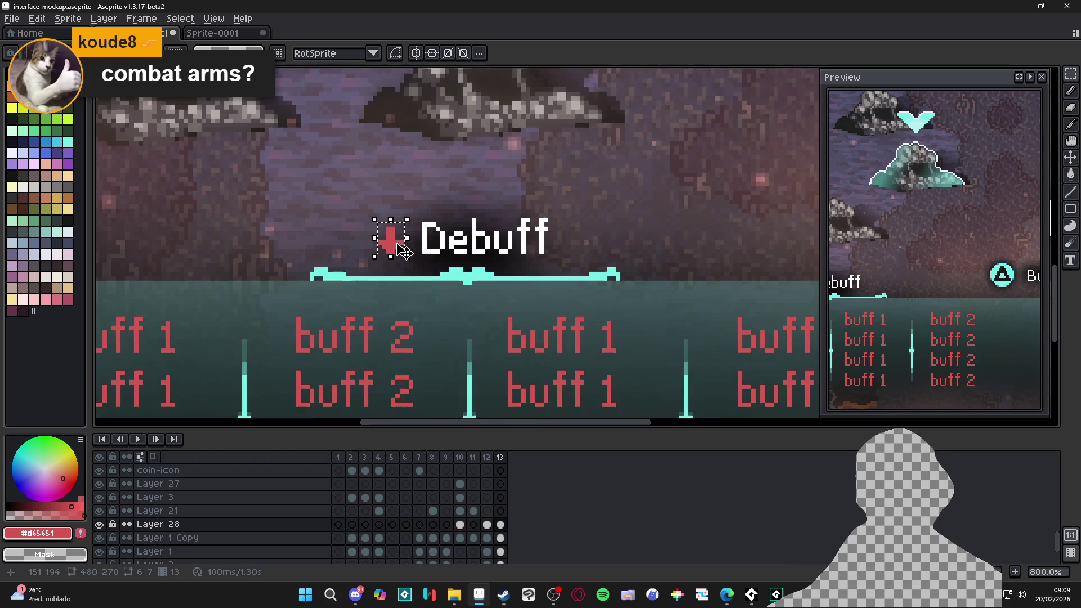
scroll(394, 242, down, 2)
Save the mockup and compare frame 12 with frame 13.
key(ctrl+s)
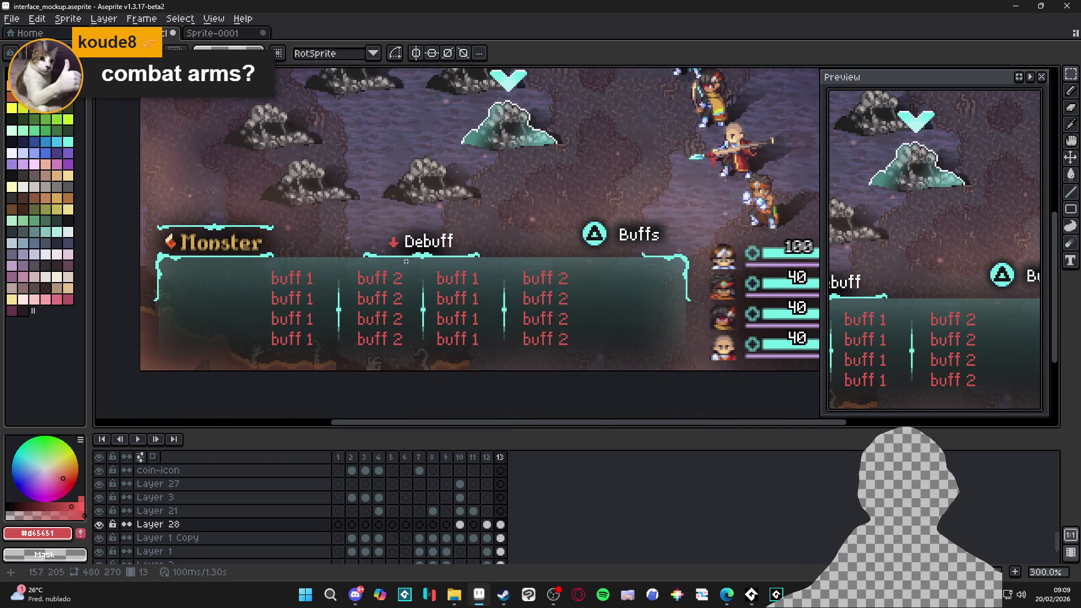
click(486, 457)
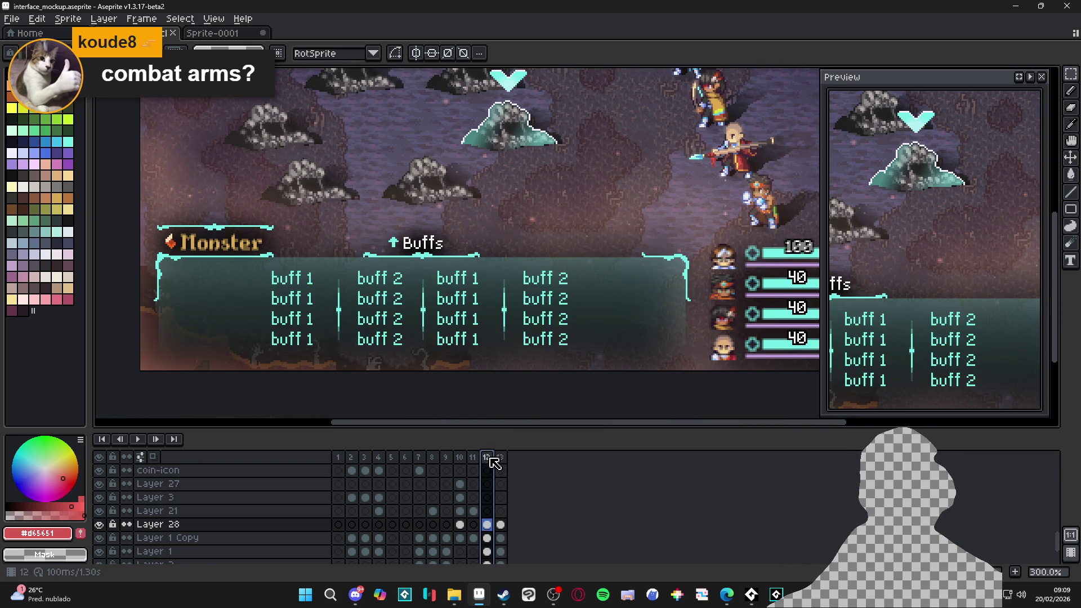
click(503, 459)
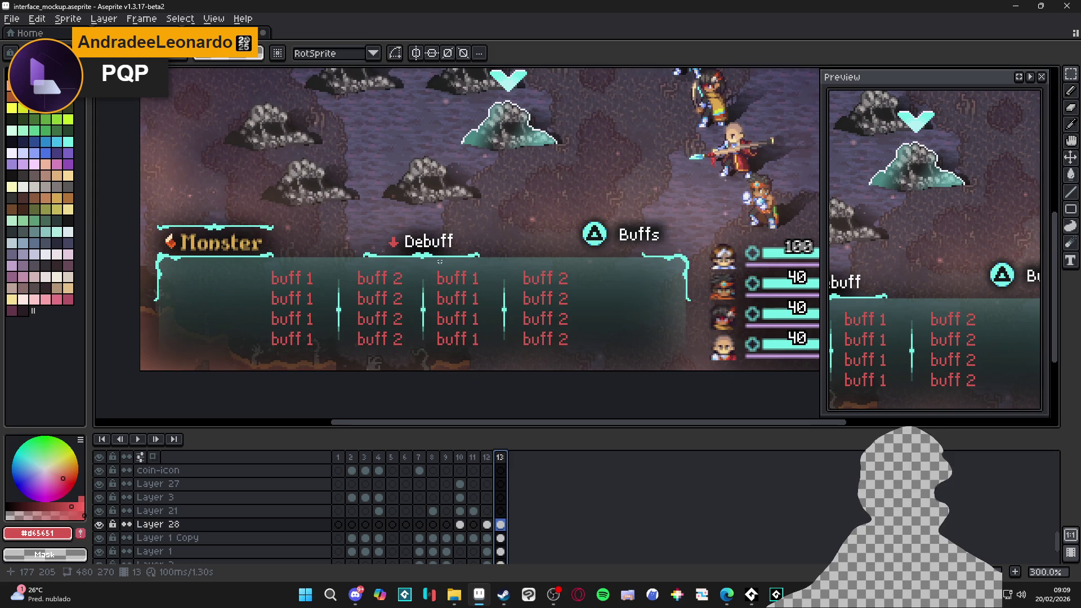
On Layer 28, marquee-select the Debuff heading along with its red arrow.
scroll(450, 261, up, 3)
ctrl+click(442, 254)
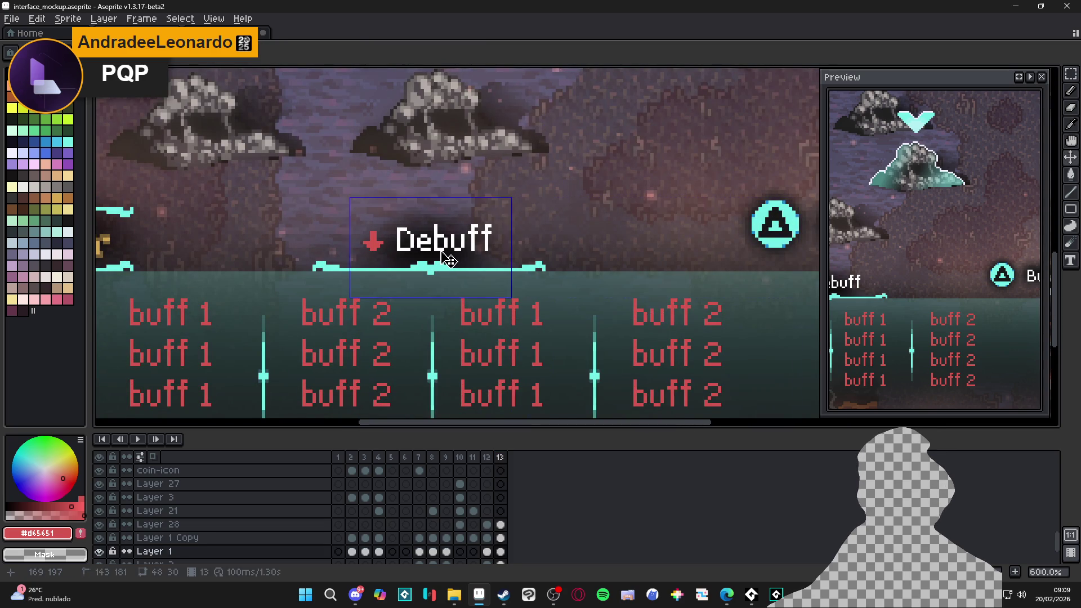
scroll(429, 249, up, 4)
ctrl+click(414, 253)
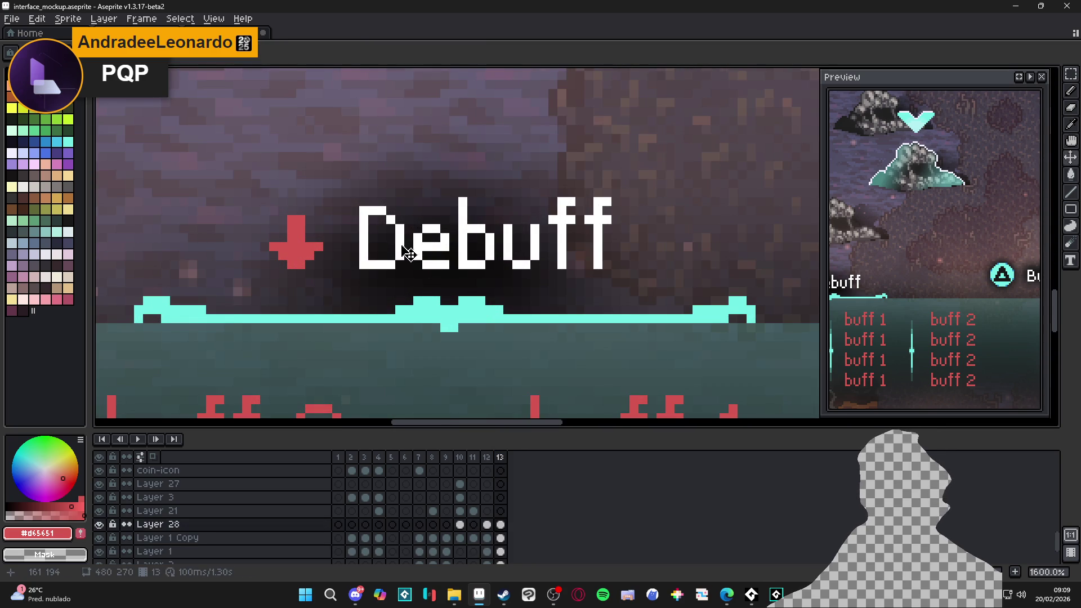
key(m)
mouse_move(125, 287)
mouse_down()
mouse_move(483, 242)
mouse_move(754, 191)
mouse_up()
scroll(657, 237, down, 2)
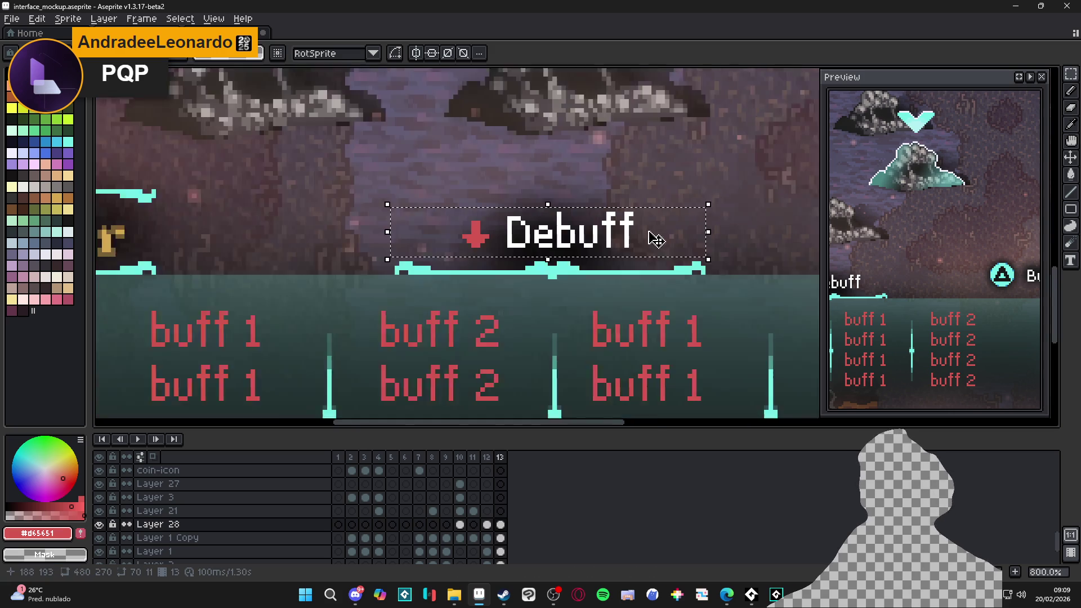
scroll(657, 238, down, 3)
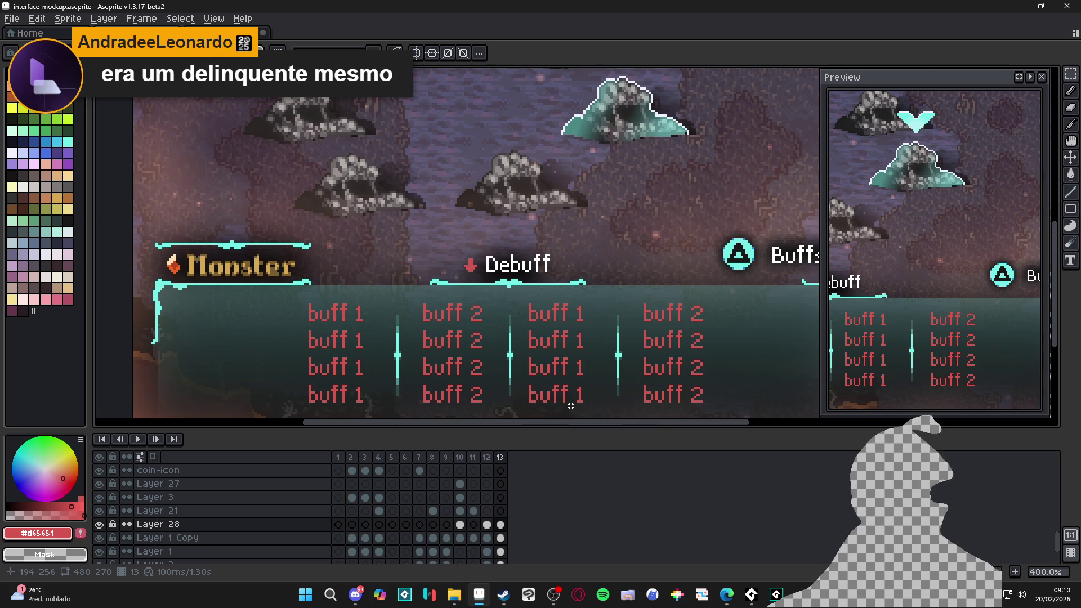
scroll(527, 364, down, 2)
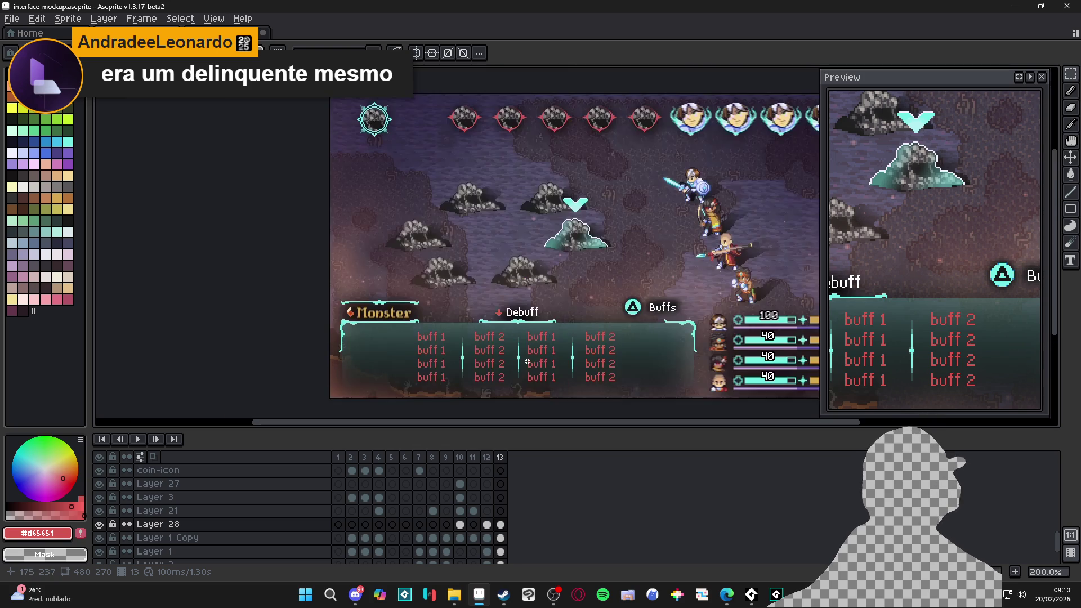
Save interface_mockup.aseprite and pick the Monster heading's gold #d6a851 as drawing colour.
mouse_move(536, 363)
mouse_down()
mouse_move(460, 342)
mouse_move(454, 318)
mouse_move(534, 357)
mouse_move(533, 342)
mouse_up()
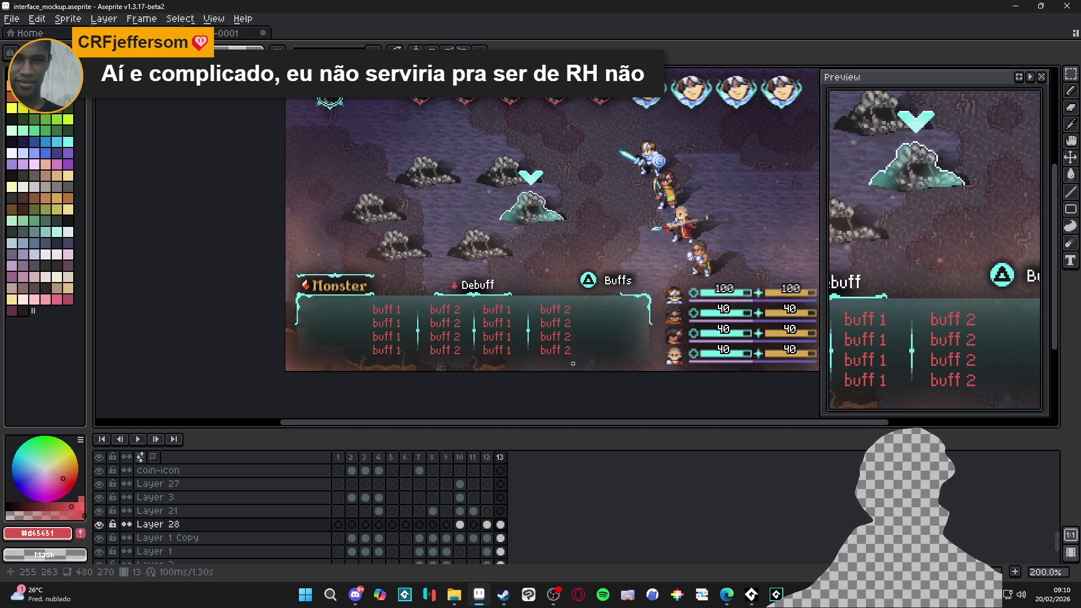
scroll(510, 385, up, 1)
scroll(428, 392, down, 1)
key(ctrl+s)
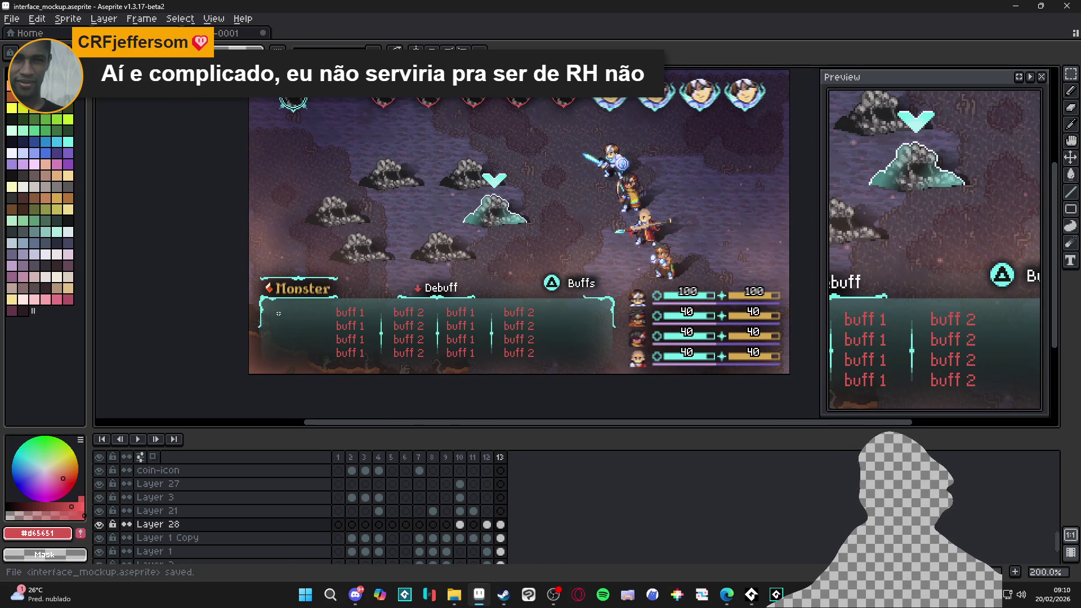
scroll(277, 317, up, 5)
alt+click(285, 305)
scroll(285, 305, up, 5)
Paint the M's leg bottoms and top-left outline gold, then save.
drag(273, 298, 177, 314)
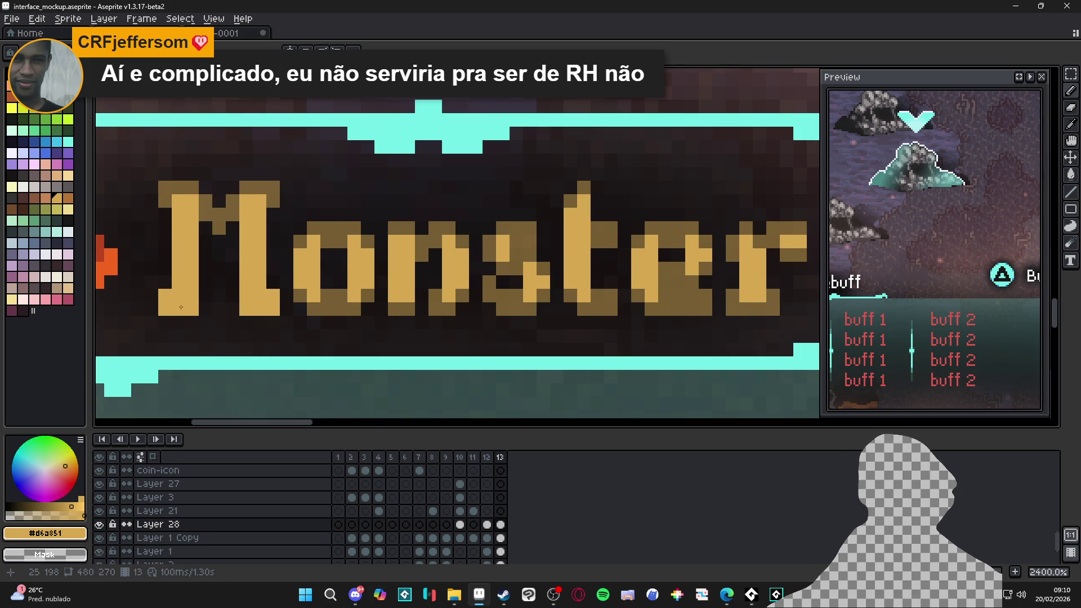
mouse_move(165, 194)
mouse_down()
mouse_move(186, 194)
mouse_move(202, 212)
mouse_move(233, 208)
mouse_move(219, 228)
mouse_move(233, 228)
mouse_move(271, 194)
mouse_move(246, 188)
mouse_up()
scroll(282, 245, down, 2)
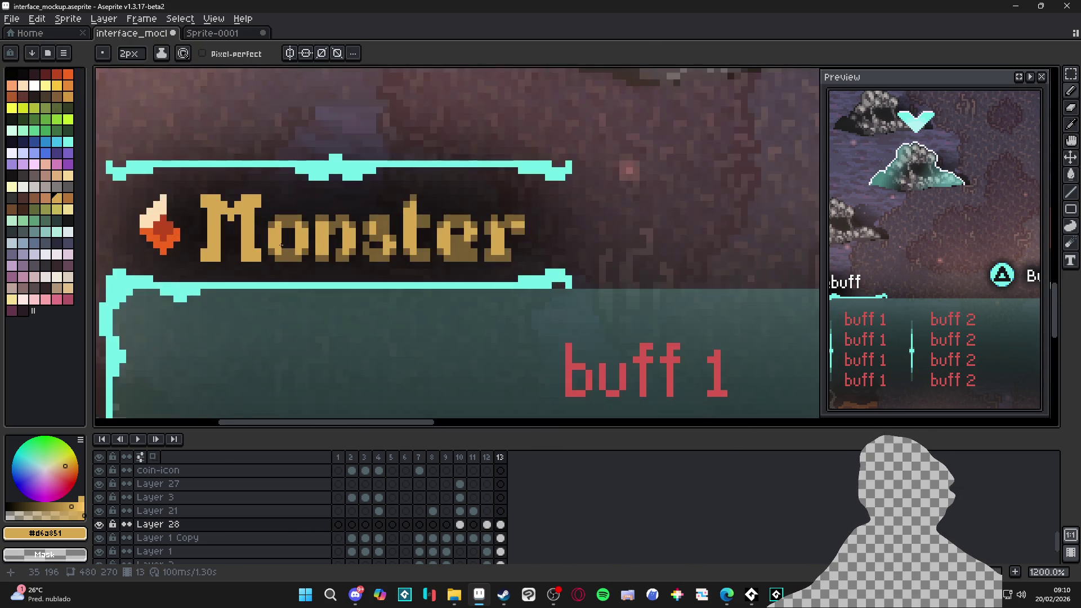
scroll(282, 245, down, 6)
key(ctrl+s)
Repaint the 'o' of Monster solid gold and touch up the n's stem and arch.
scroll(493, 313, down, 1)
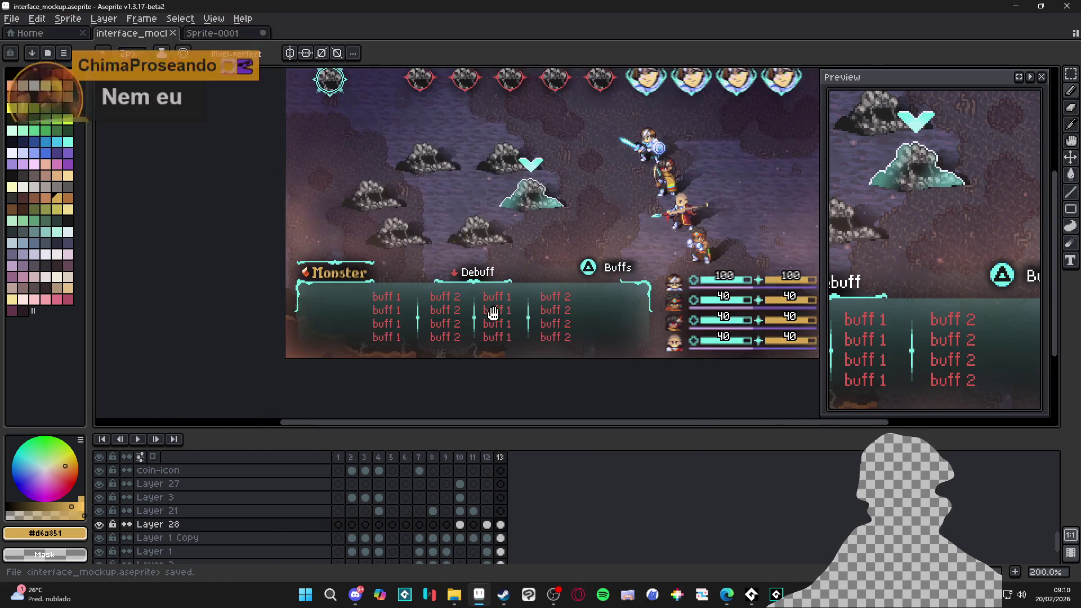
drag(493, 311, 413, 352)
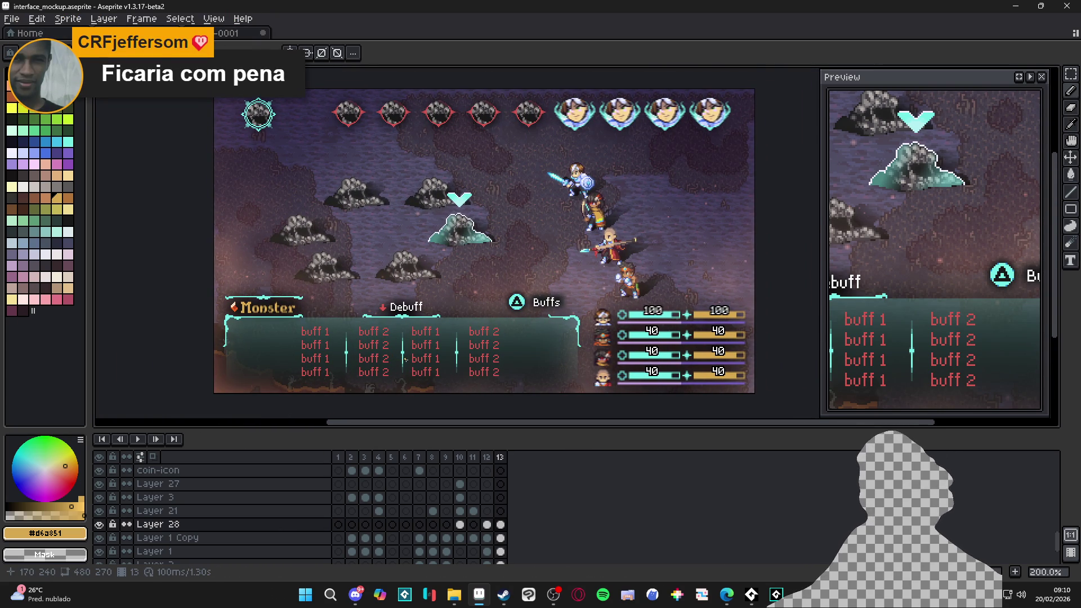
scroll(287, 282, up, 8)
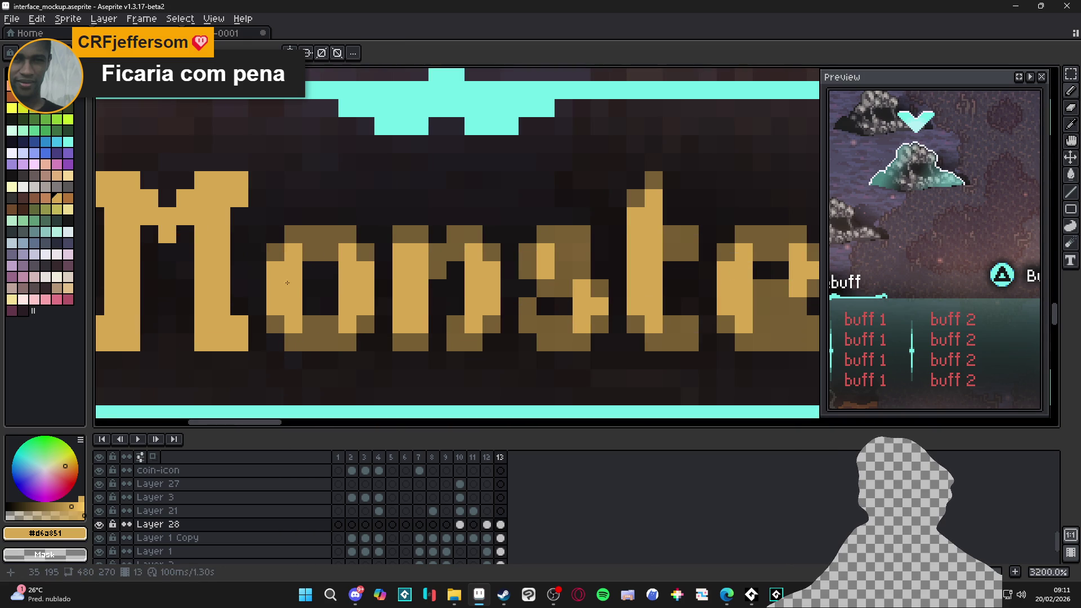
mouse_move(287, 283)
mouse_down()
mouse_move(293, 234)
mouse_move(346, 226)
mouse_move(310, 248)
mouse_up()
click(366, 252)
click(366, 324)
mouse_move(338, 324)
mouse_down()
mouse_move(338, 342)
mouse_move(292, 342)
mouse_up()
click(275, 324)
click(410, 235)
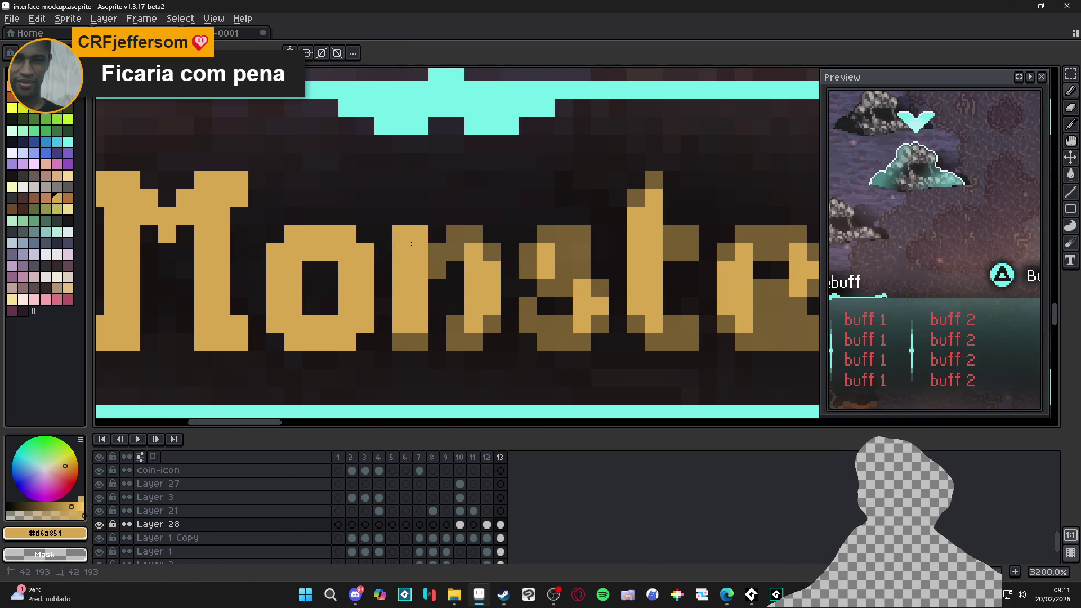
click(410, 342)
click(442, 262)
Save the mockup again and go to frame 13.
scroll(445, 264, down, 3)
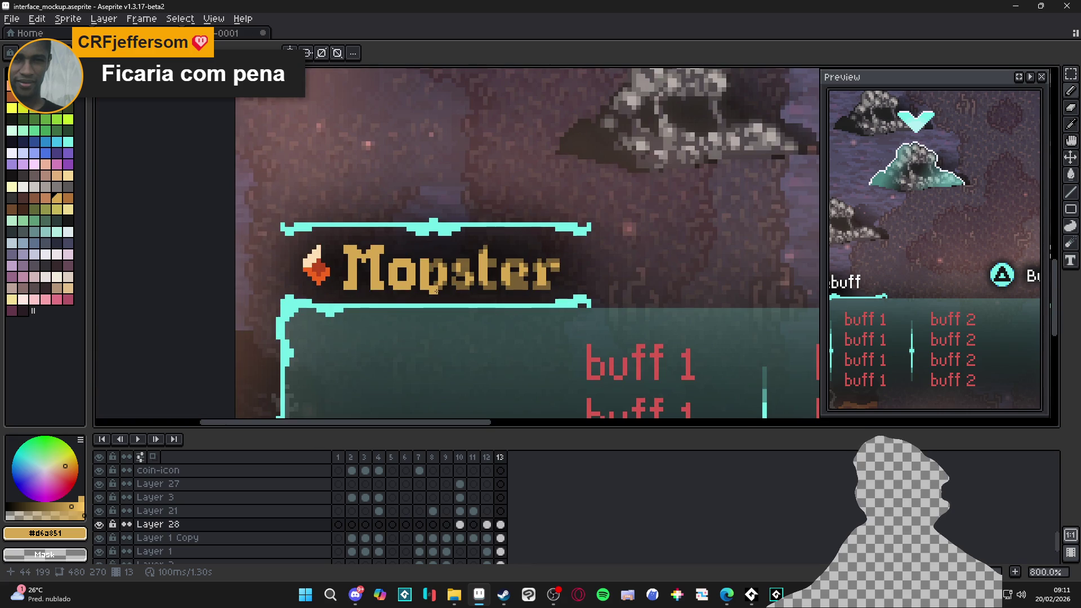
scroll(436, 291, down, 4)
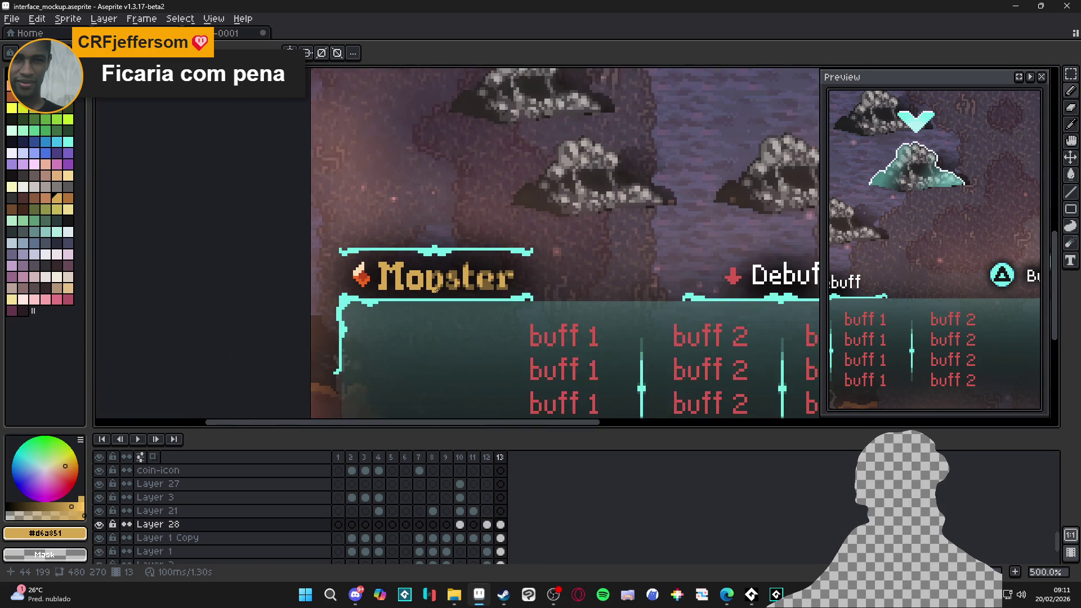
scroll(405, 305, down, 1)
key(ctrl+s)
click(500, 458)
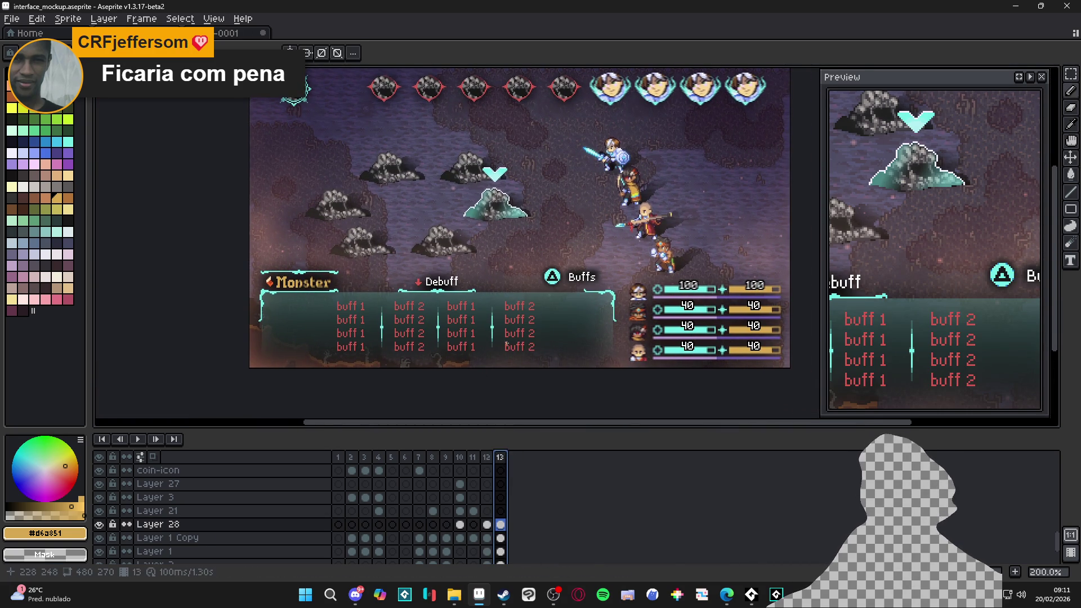
Snip a screenshot of the frame 13 canvas showing the Debuff panel.
scroll(499, 355, right, 2)
scroll(484, 354, up, 1)
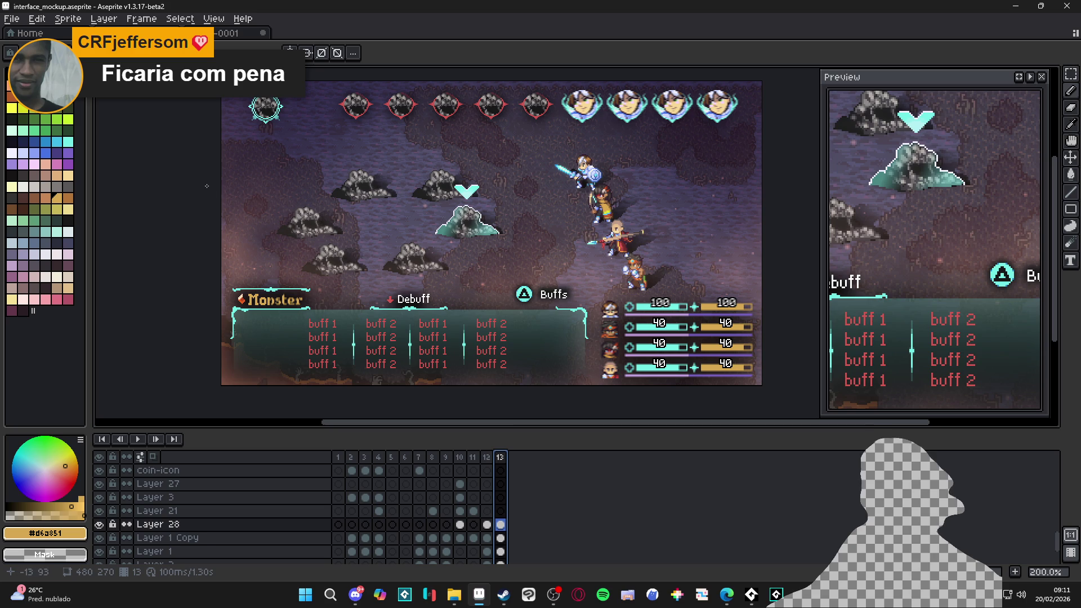
key(super+shift+s)
mouse_move(221, 384)
mouse_down()
mouse_move(434, 186)
mouse_move(759, 81)
mouse_up()
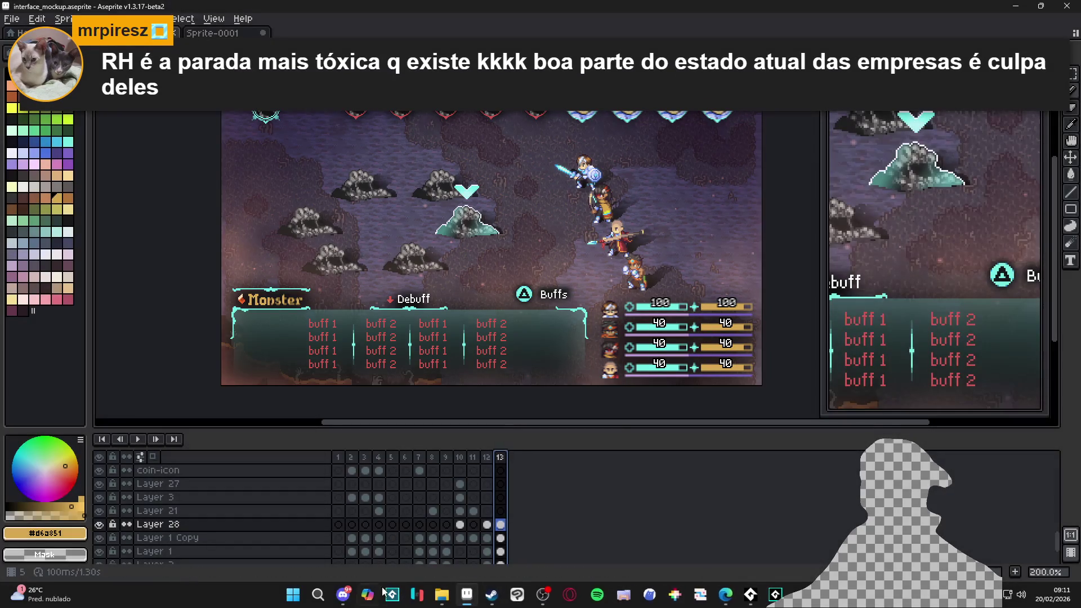
click(355, 595)
key(alt+Tab)
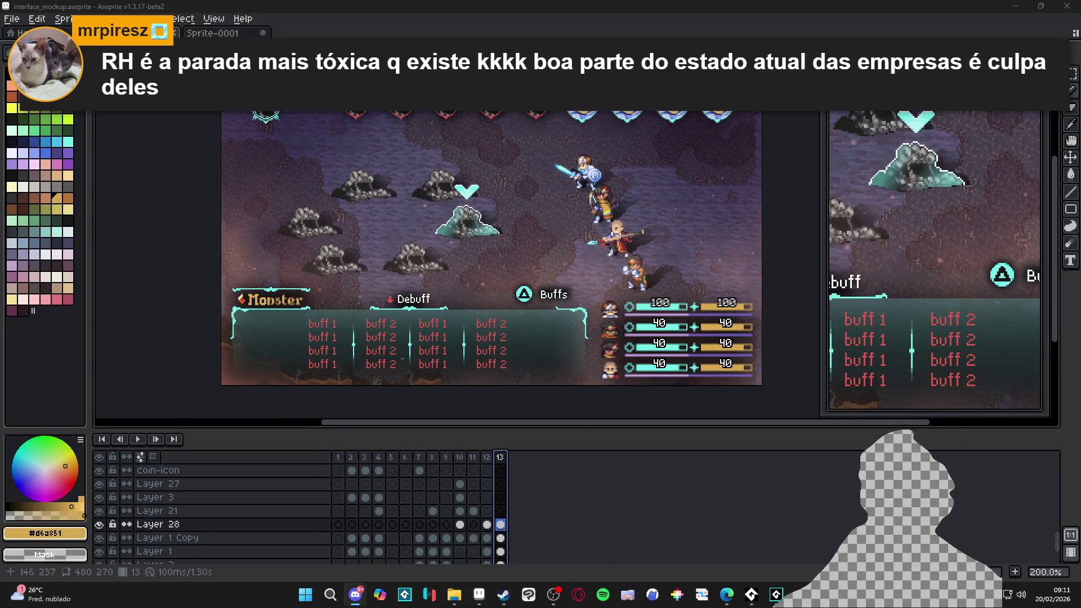
Snip a second screenshot of frame 12 showing the Buffs panel.
click(487, 457)
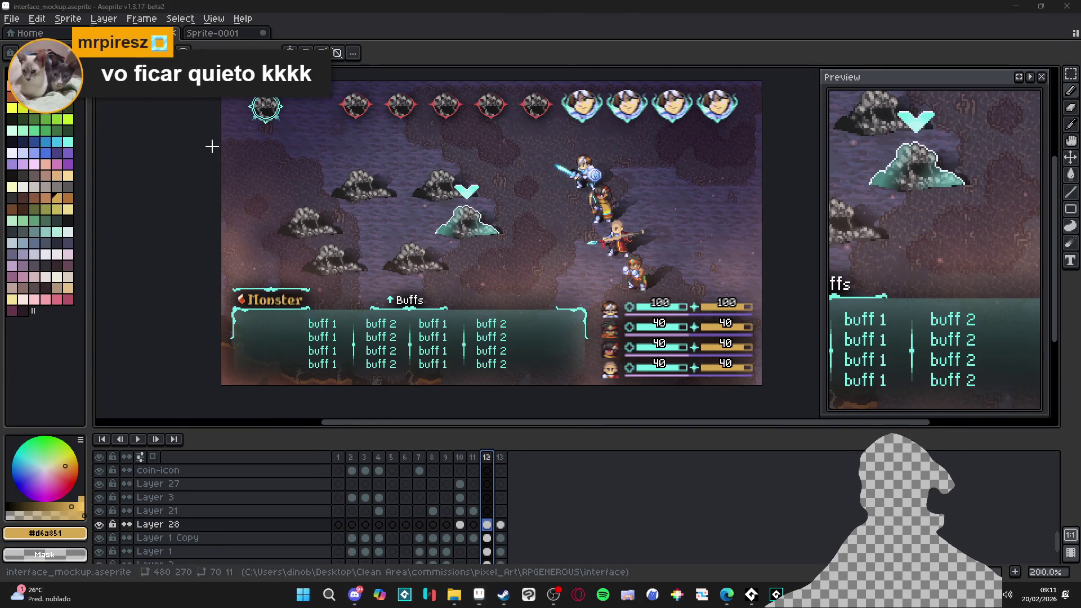
key(super+shift+s)
drag(222, 82, 759, 387)
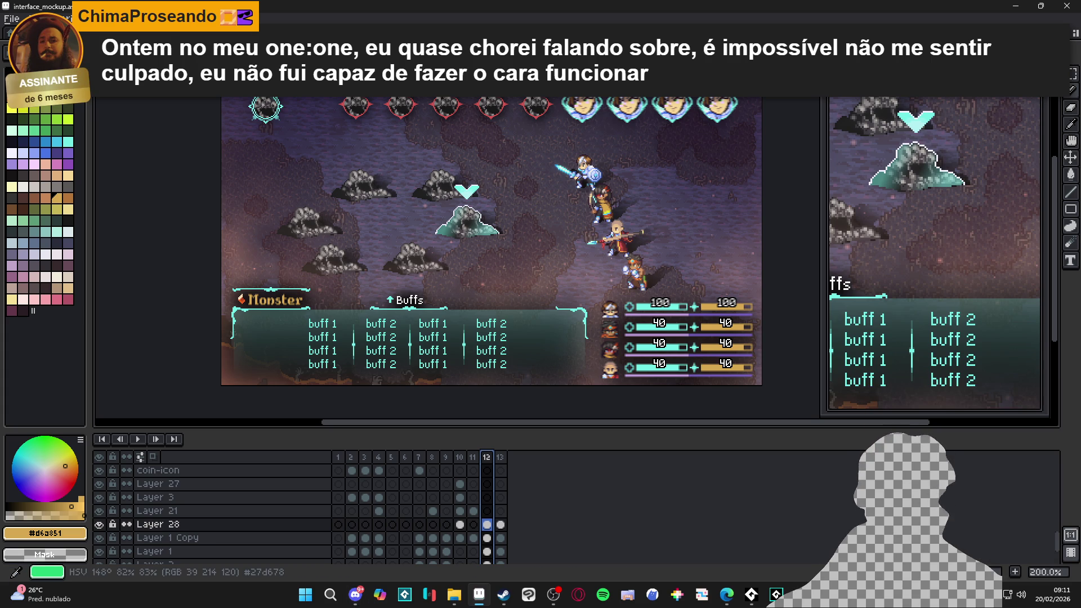
click(726, 593)
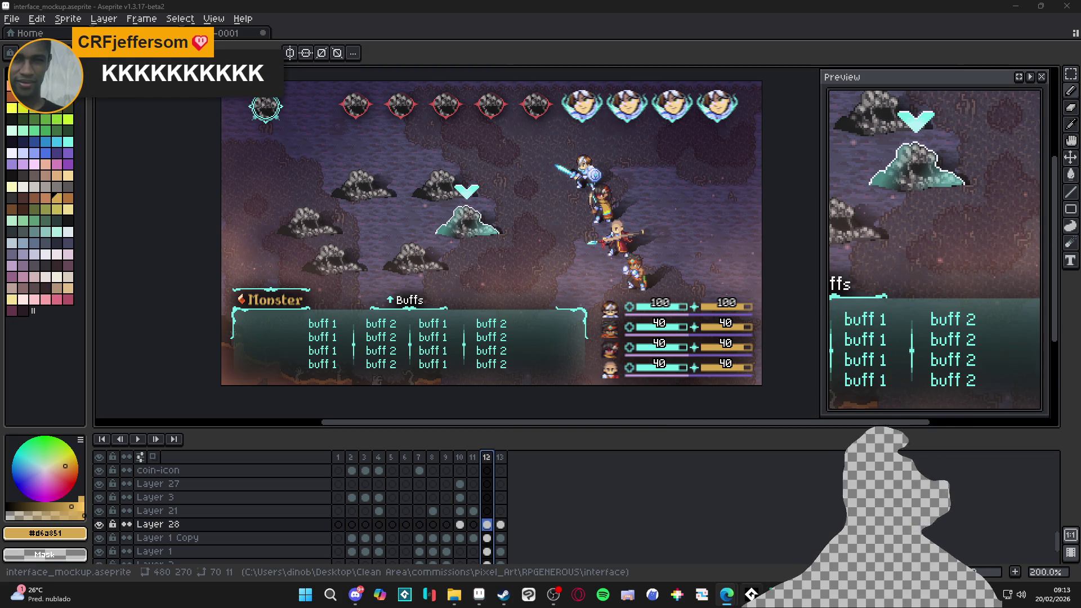
Switch to GameMaker's Spiritalis project showing the room_init room.
key(alt+Tab)
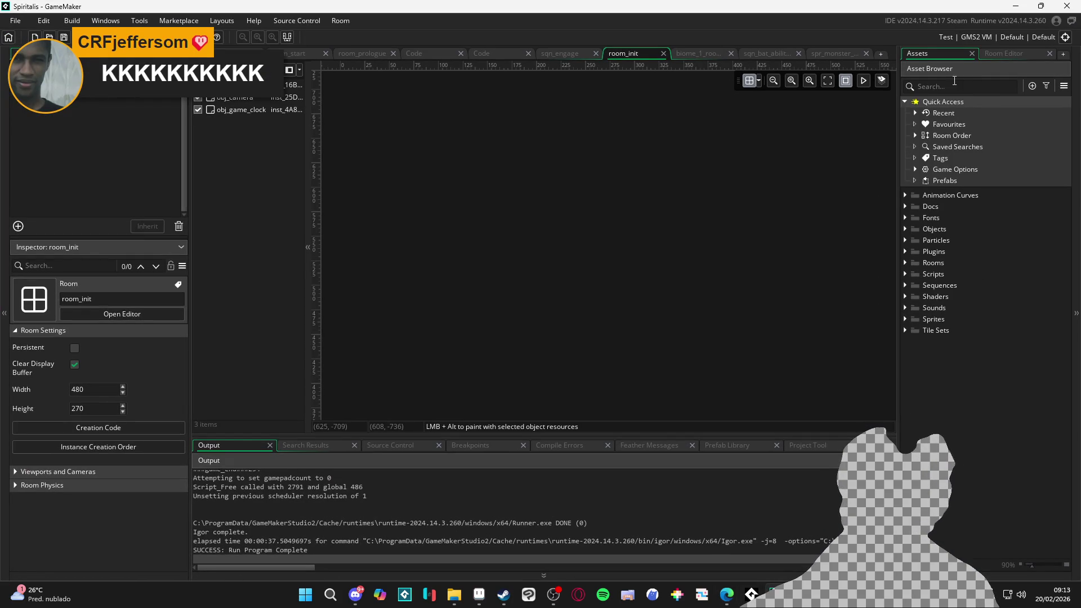
Bring the interface art folder window up in File Explorer from the taskbar.
click(456, 599)
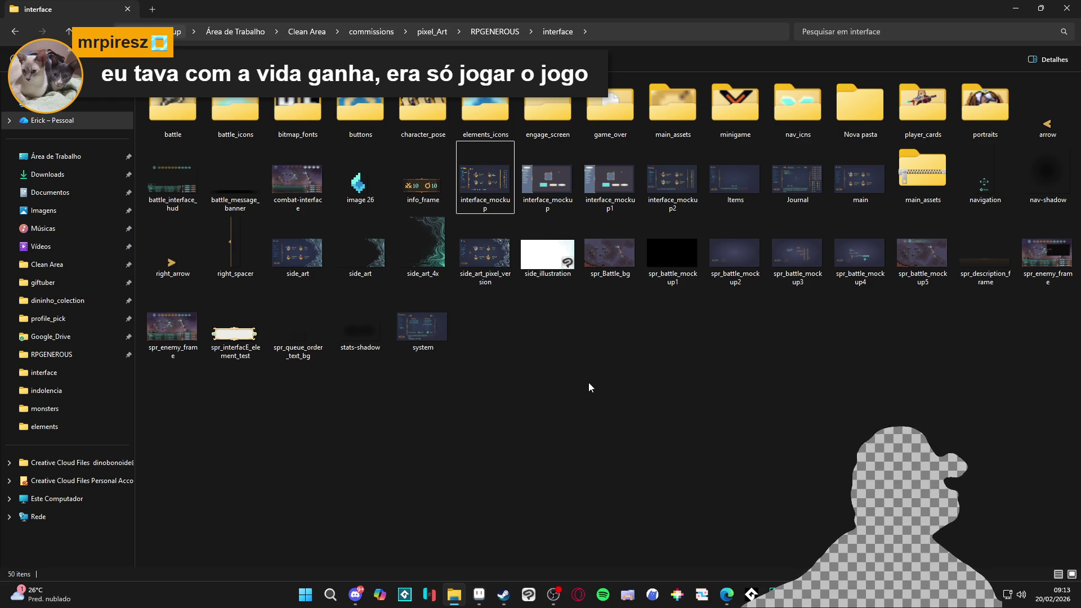
Look over the interface art images and the elements_icons folder.
click(549, 206)
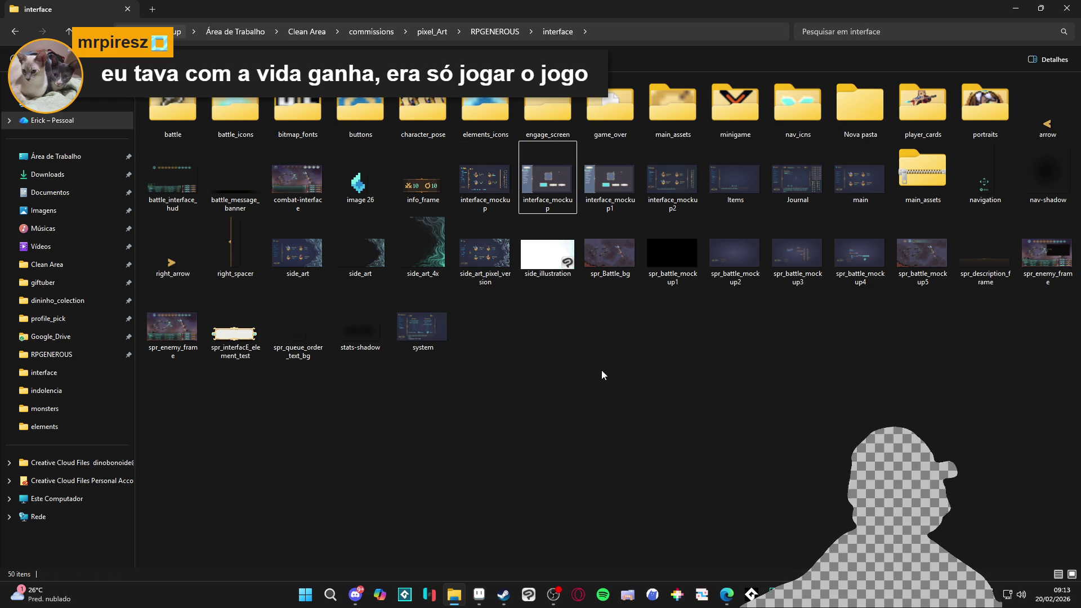
click(177, 191)
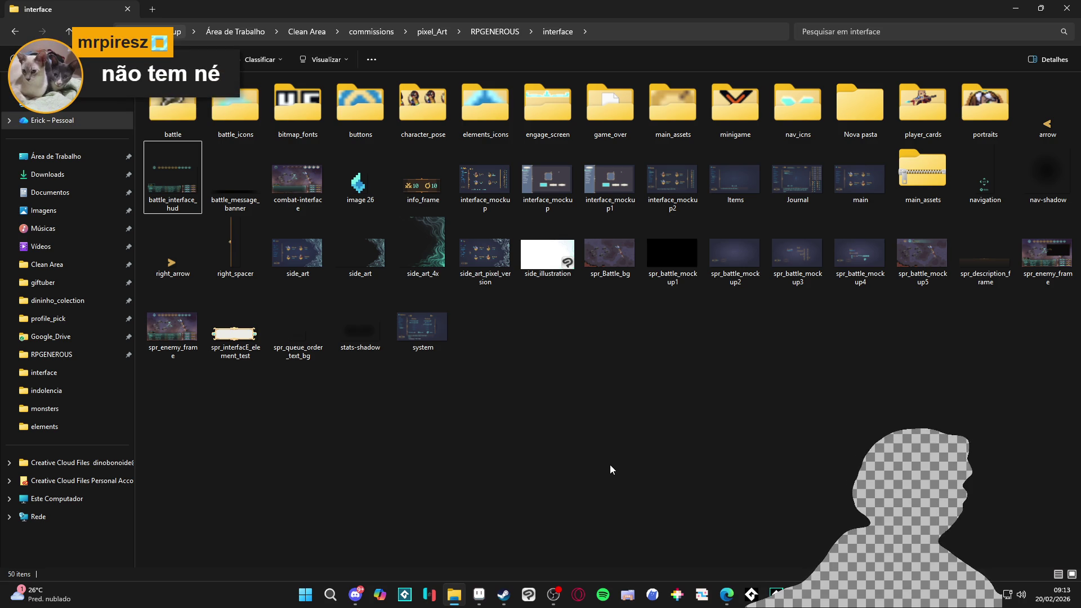
click(413, 320)
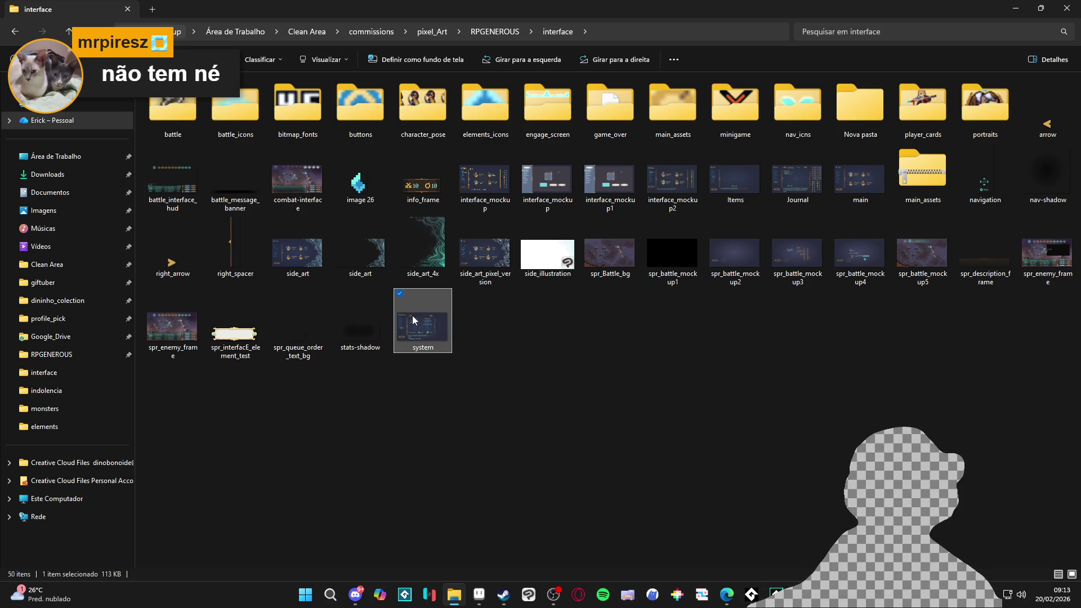
click(190, 330)
click(597, 367)
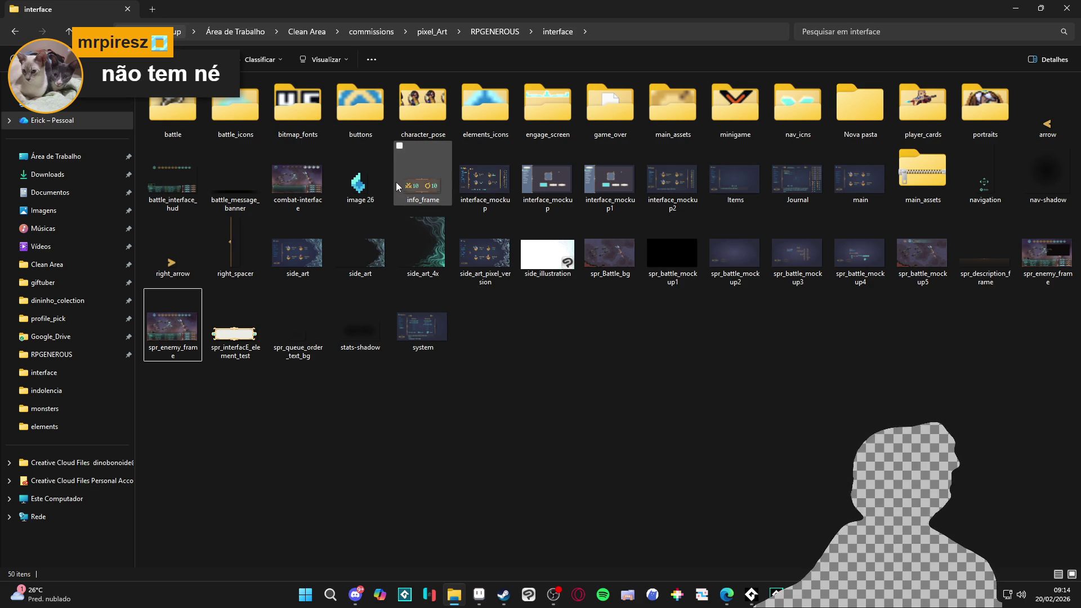
click(417, 121)
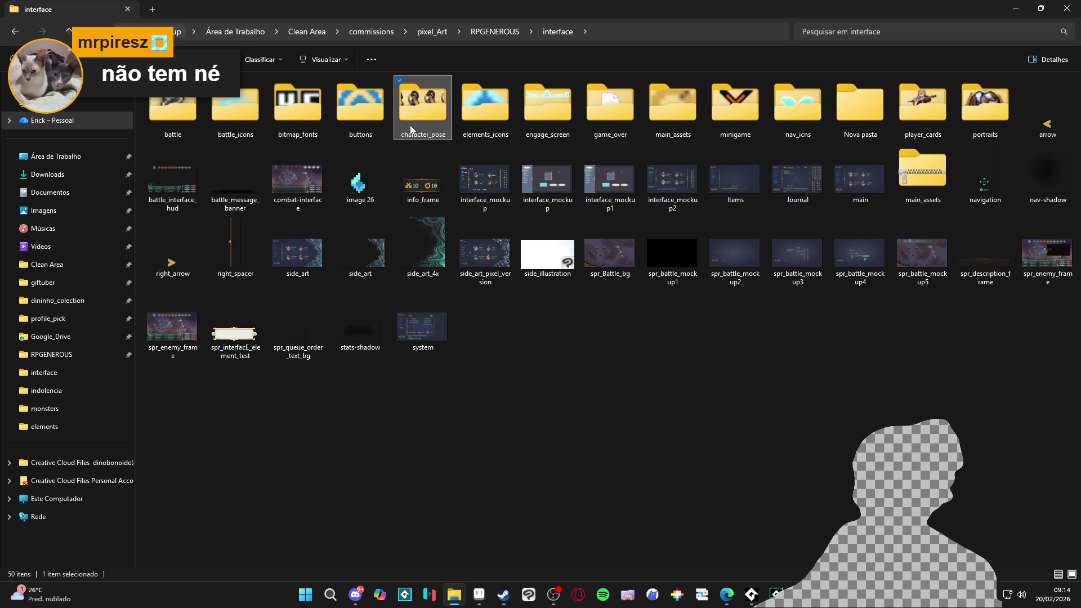
click(474, 120)
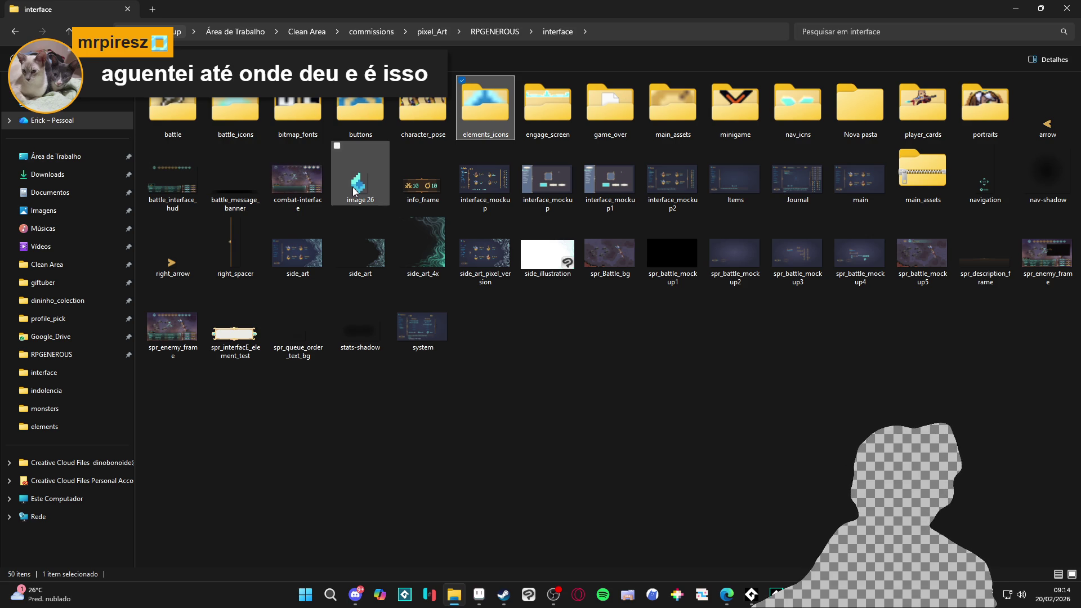
Navigate RPGENEROUS > vfx > character_spells and open bob_ice_attack.aseprite.
click(480, 35)
double_click(805, 120)
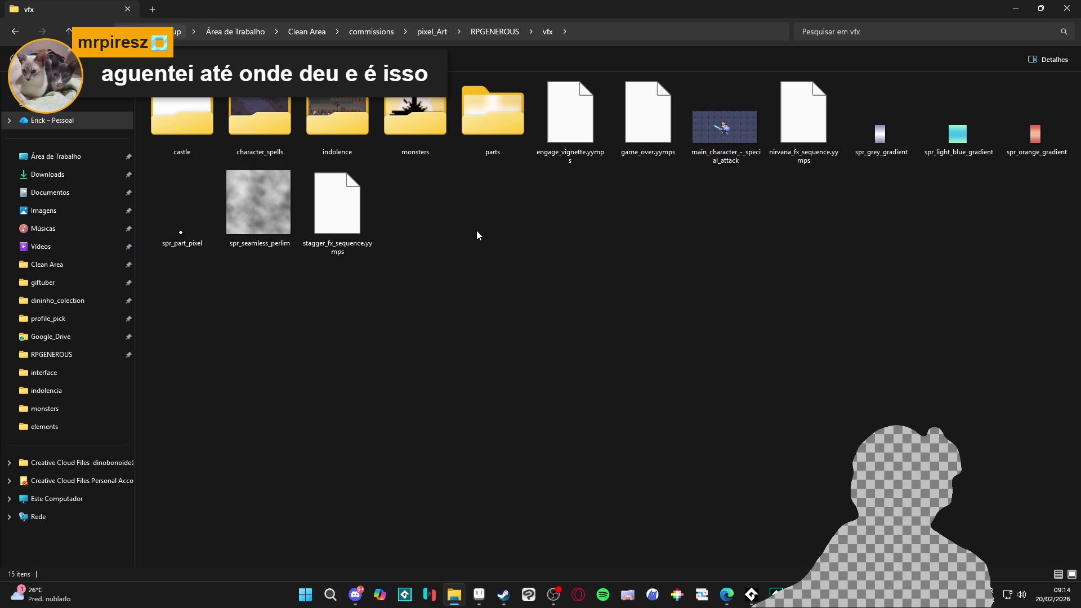
double_click(412, 148)
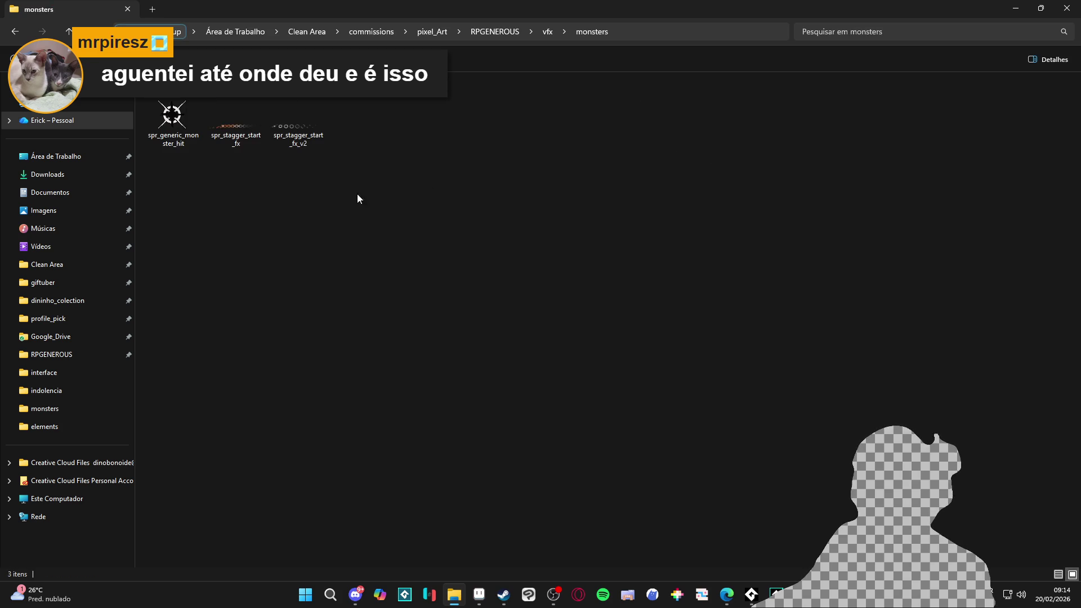
click(16, 31)
double_click(459, 116)
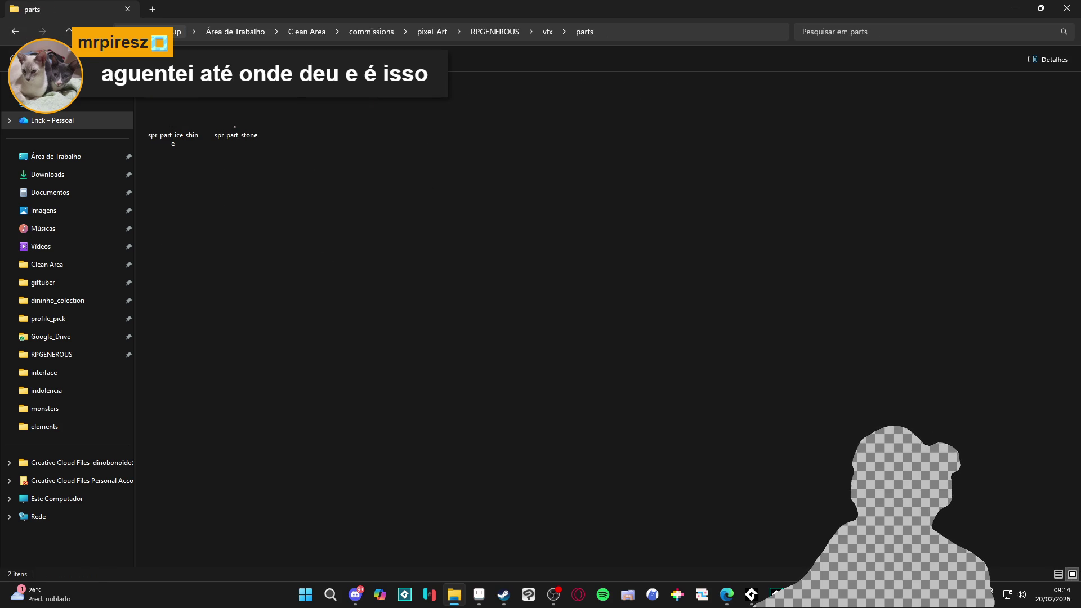
click(15, 31)
double_click(263, 123)
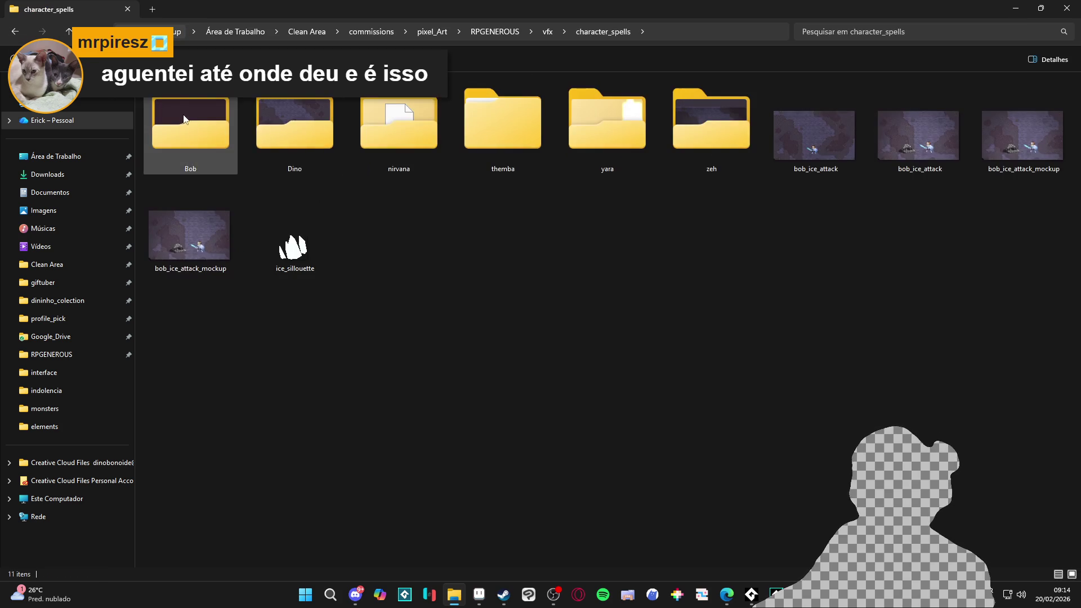
double_click(814, 138)
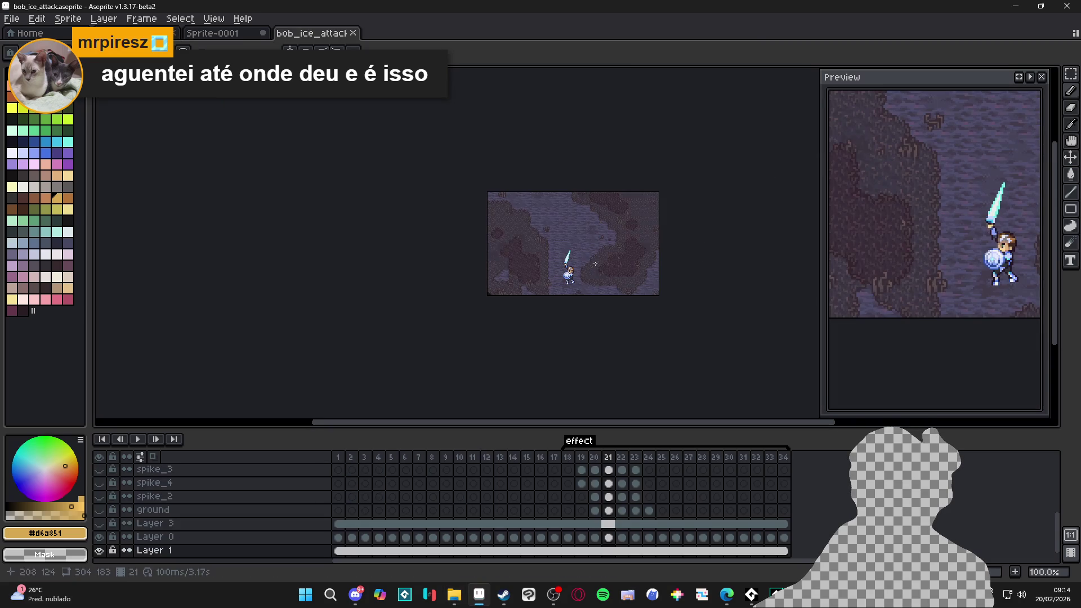
Play Bob's ice attack animation, then replay it with the rastro layer visible.
click(138, 440)
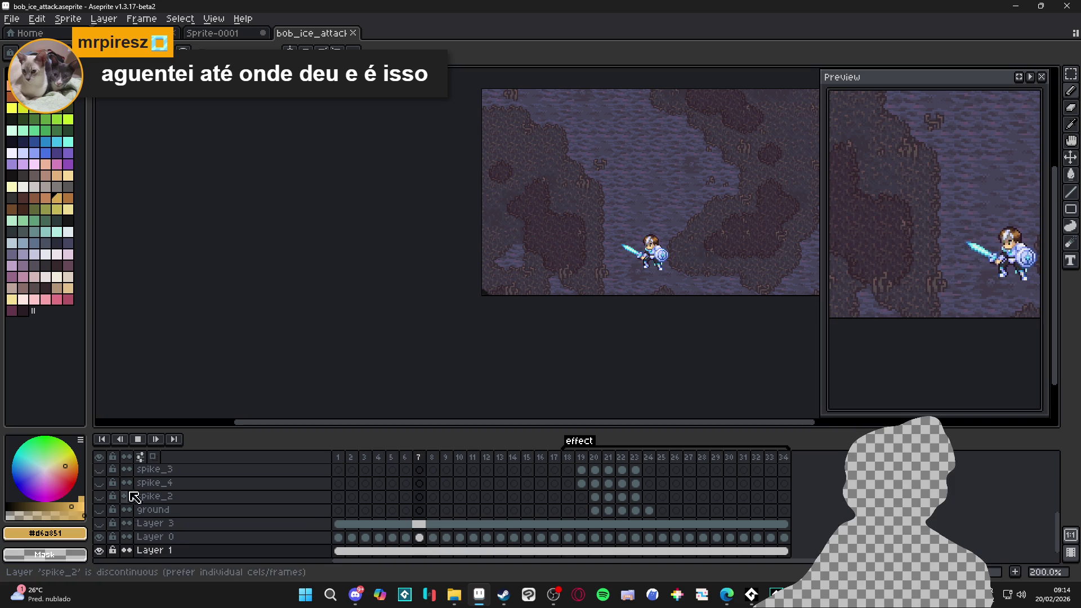
click(138, 439)
scroll(107, 490, up, 2)
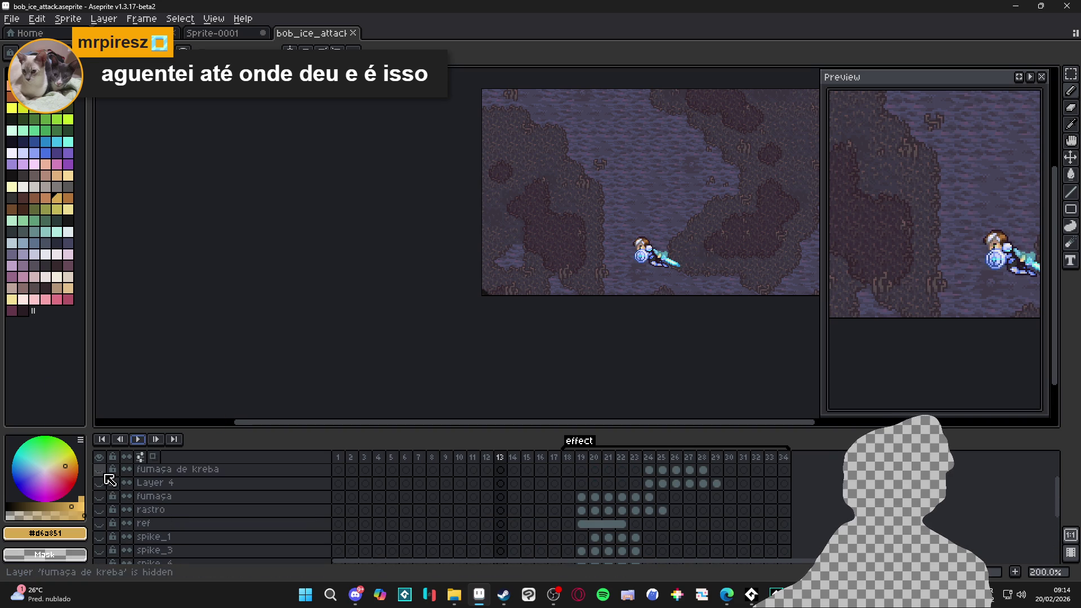
click(99, 510)
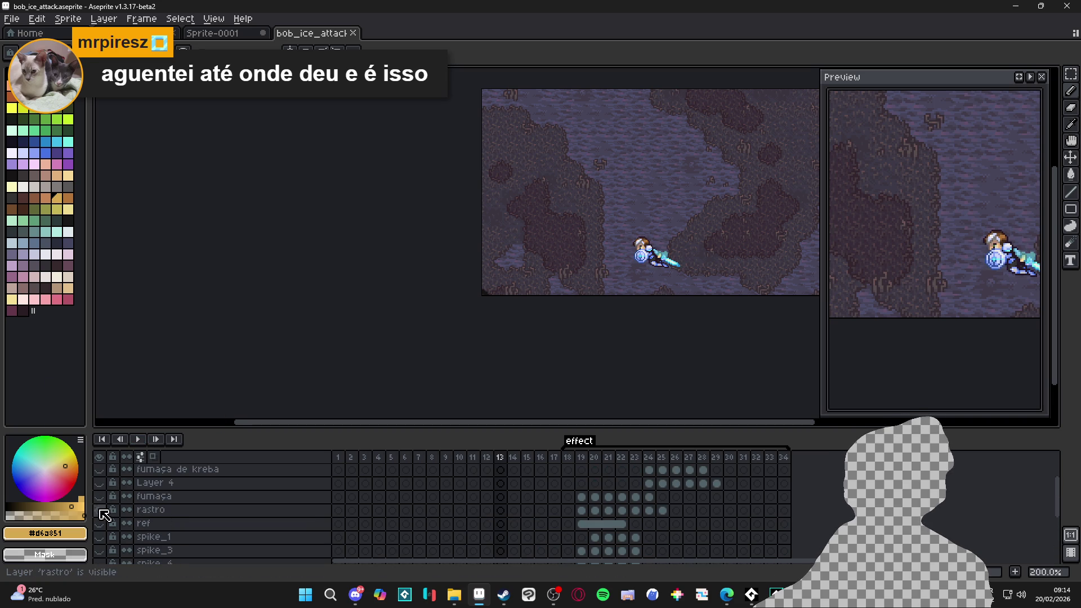
click(143, 437)
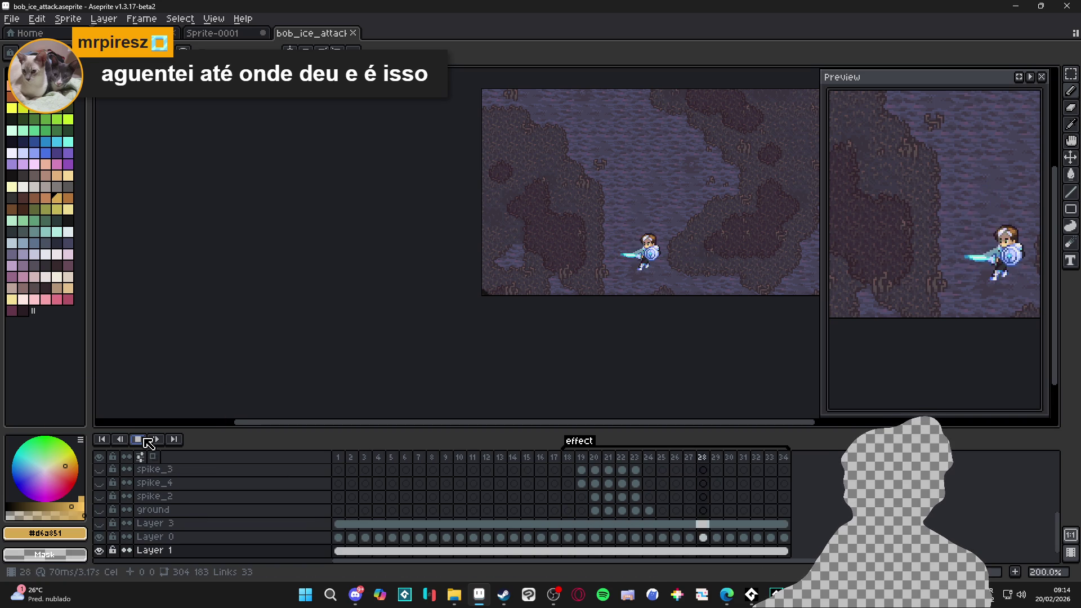
Return to GameMaker, expand the Sequences folder and start an asset search.
key(alt+Tab)
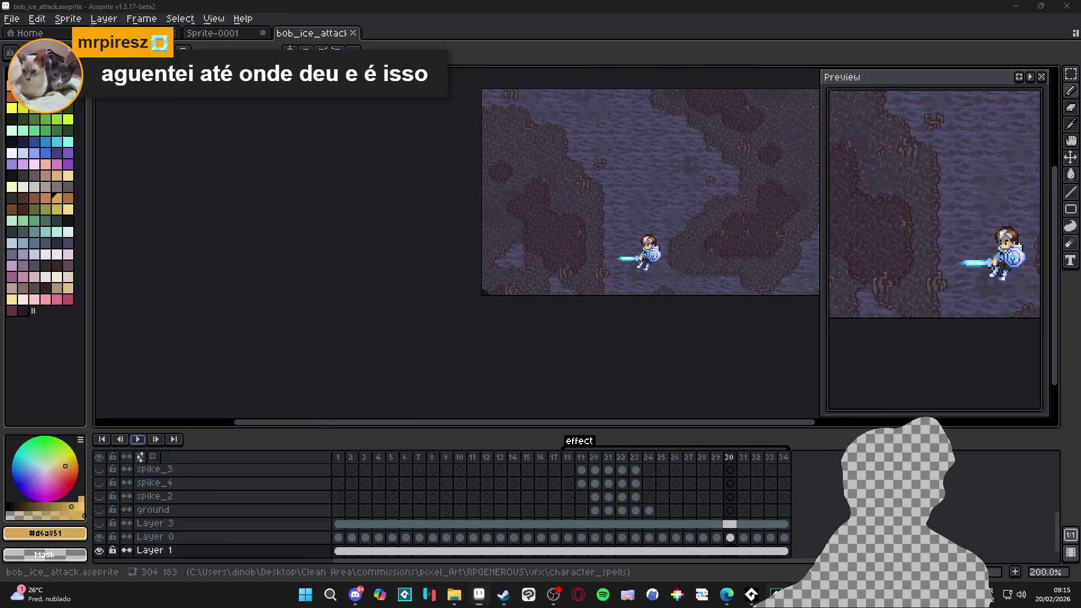
click(905, 285)
click(951, 86)
Search 'cryo' in the Asset Browser and open the sqn_bat_ability_0_cryoslash sequence.
text(cruy)
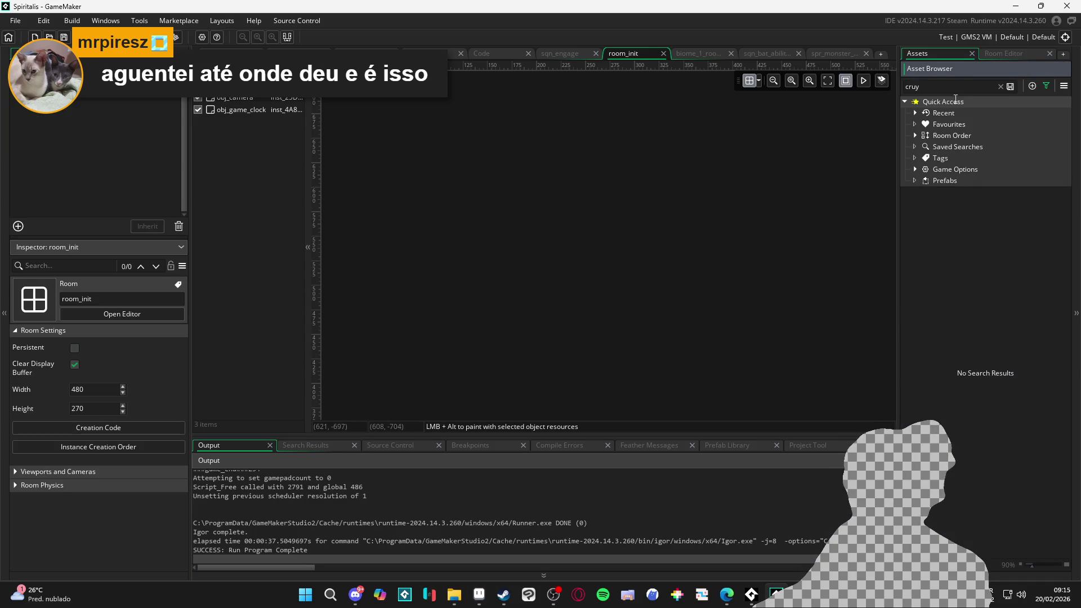
key(BackSpace)
key(BackSpace)
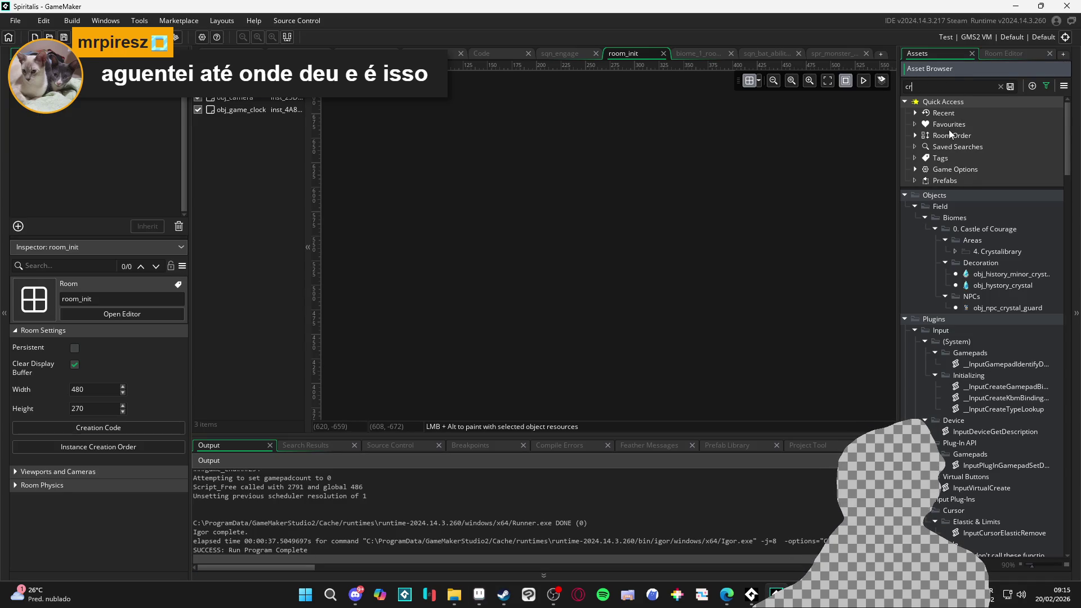
text(yo)
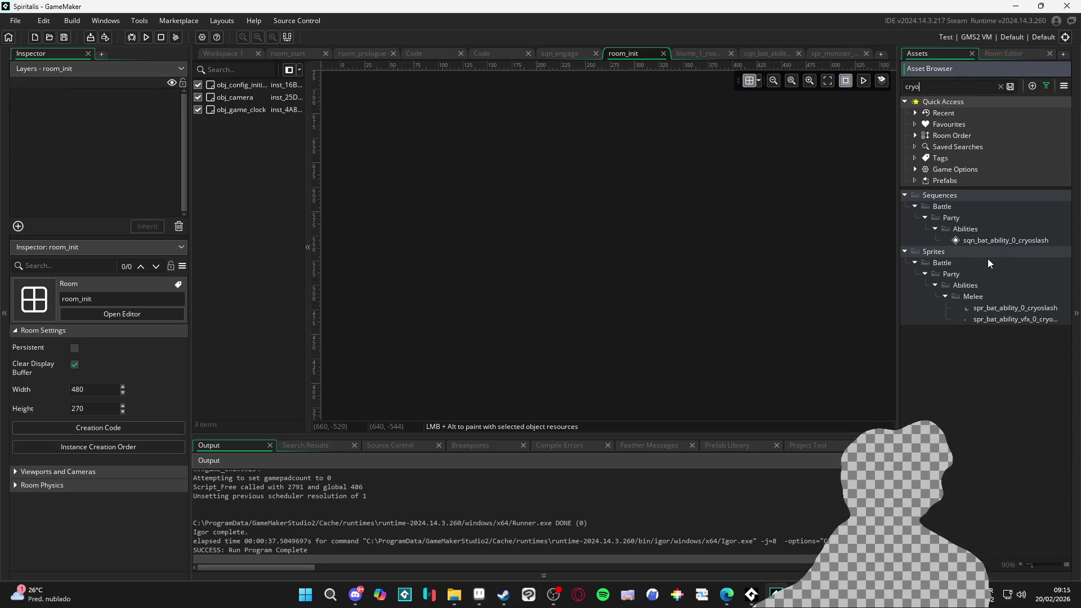
double_click(988, 240)
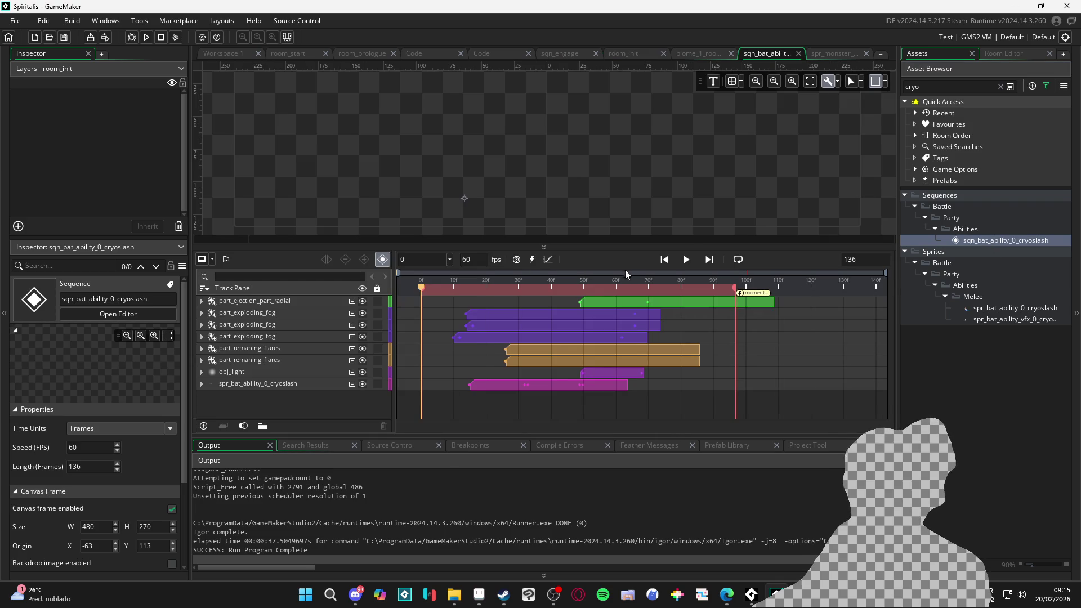
Play and stop the 136-frame sequence twice to review its timing, then return to Aseprite.
key(space)
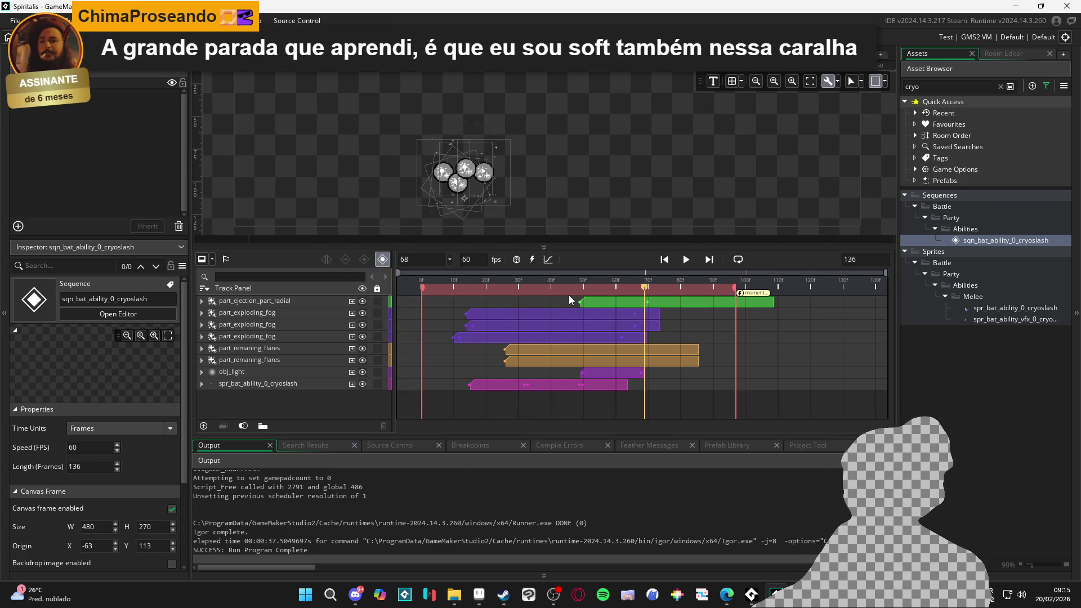
key(space)
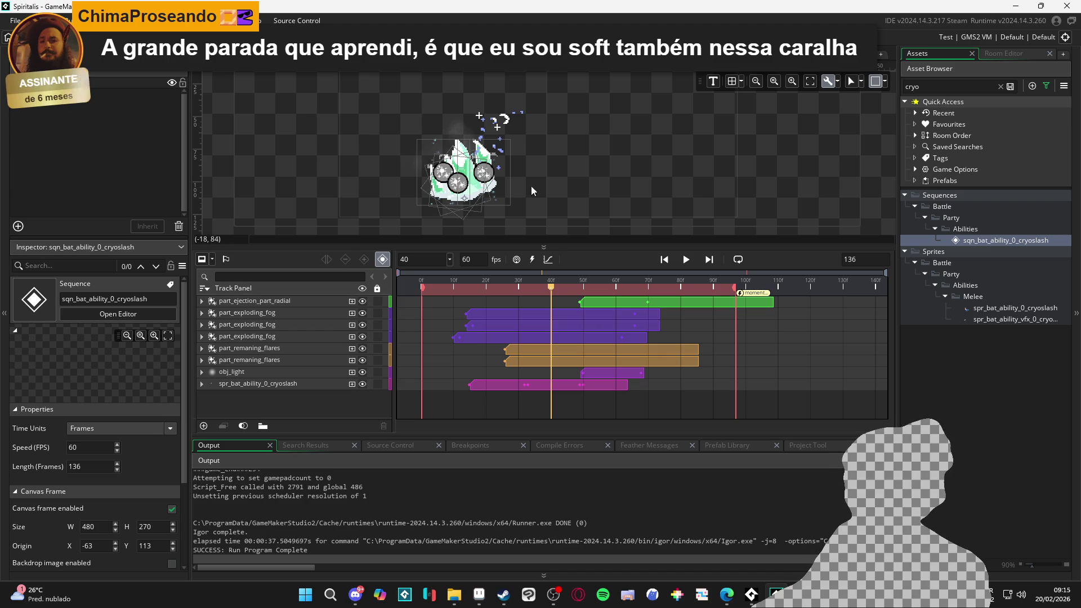
key(space)
key(space)
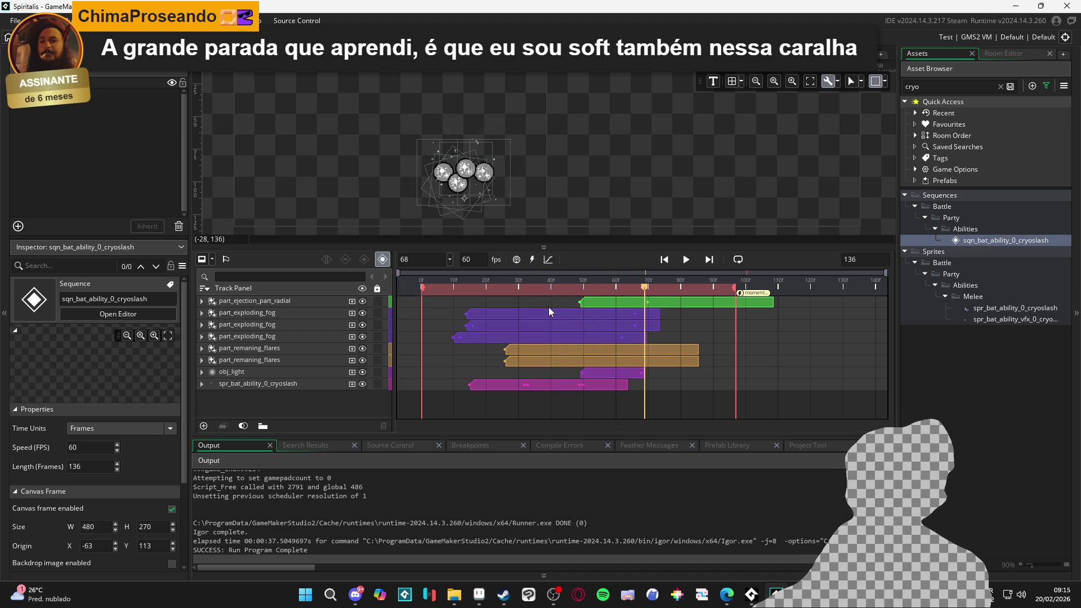
key(space)
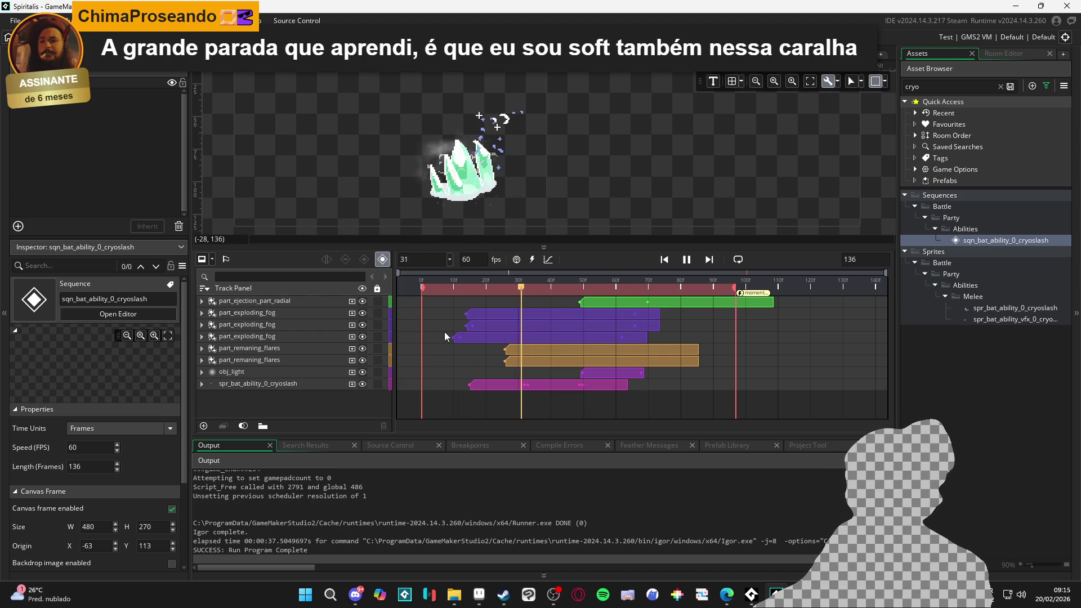
key(alt+Tab)
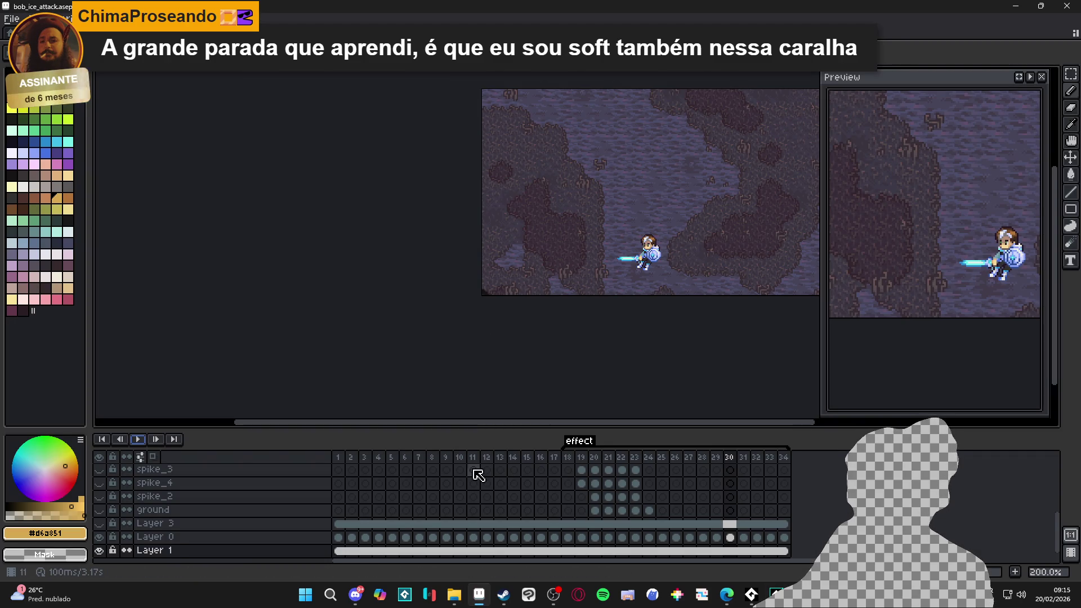
Hide the brilos, fumaça de kreba, Layer 4, fumaça, ref and spike_1 layers.
scroll(325, 495, up, 1)
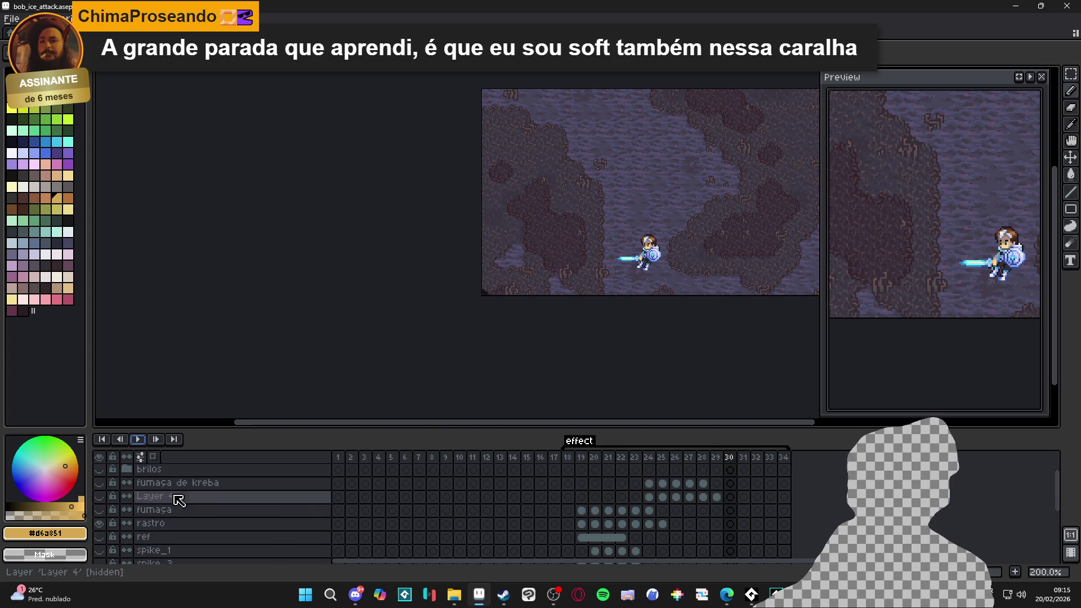
click(99, 457)
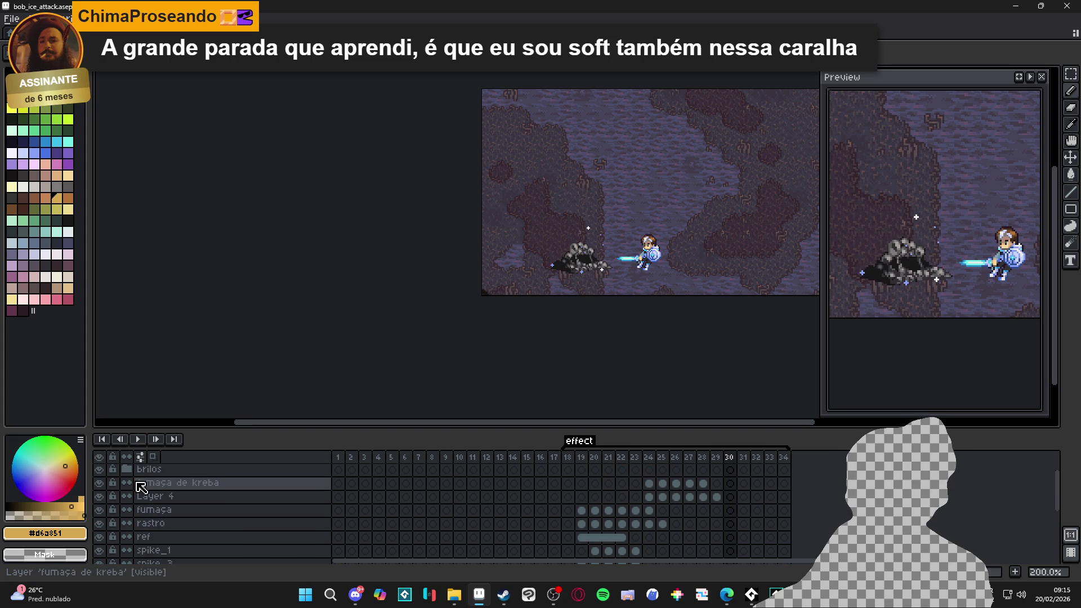
click(105, 457)
click(104, 457)
click(99, 469)
click(99, 482)
click(99, 496)
click(102, 510)
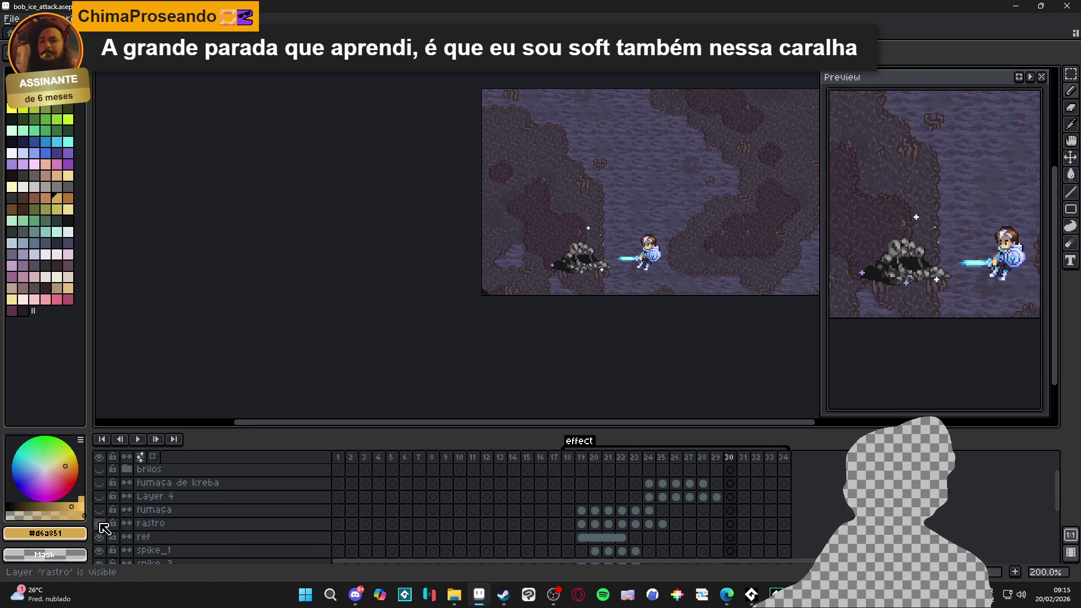
scroll(104, 532, down, 2)
click(101, 496)
click(103, 511)
click(100, 523)
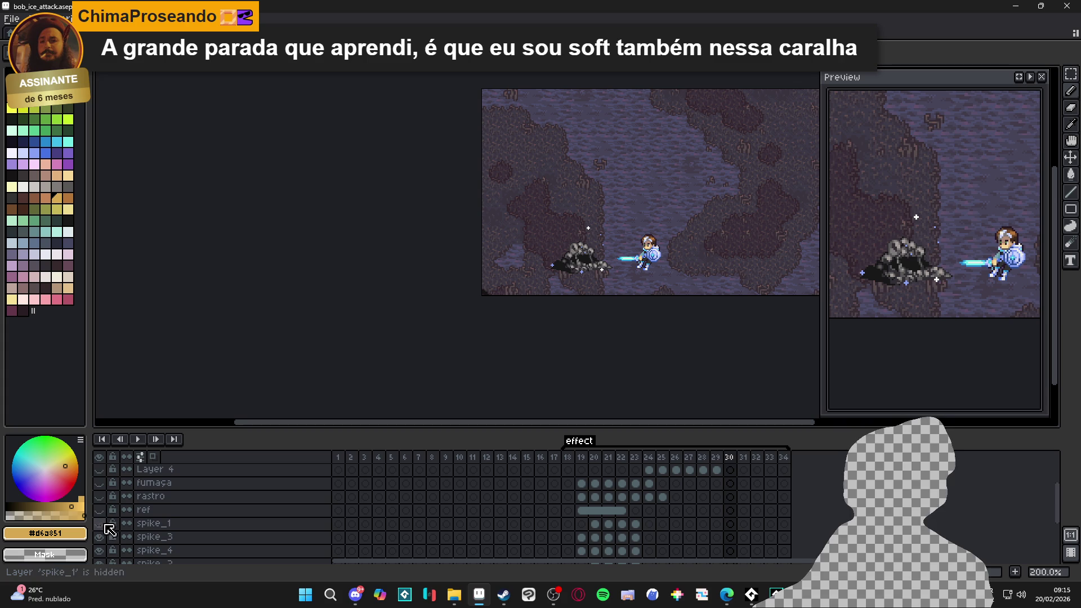
Hide the remaining spike, ground, character, cave, rock, ref and brilos Copy layers, leaving only rastro.
scroll(101, 518, down, 2)
click(101, 510)
click(100, 523)
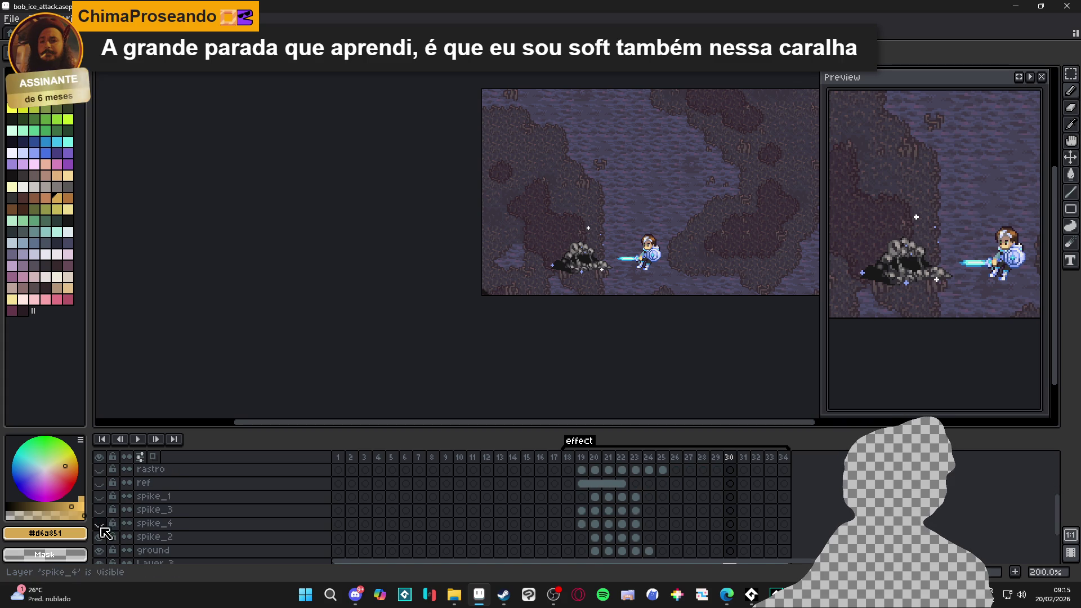
click(99, 536)
scroll(102, 534, down, 1)
click(101, 536)
scroll(110, 543, down, 2)
click(100, 536)
click(100, 550)
click(100, 523)
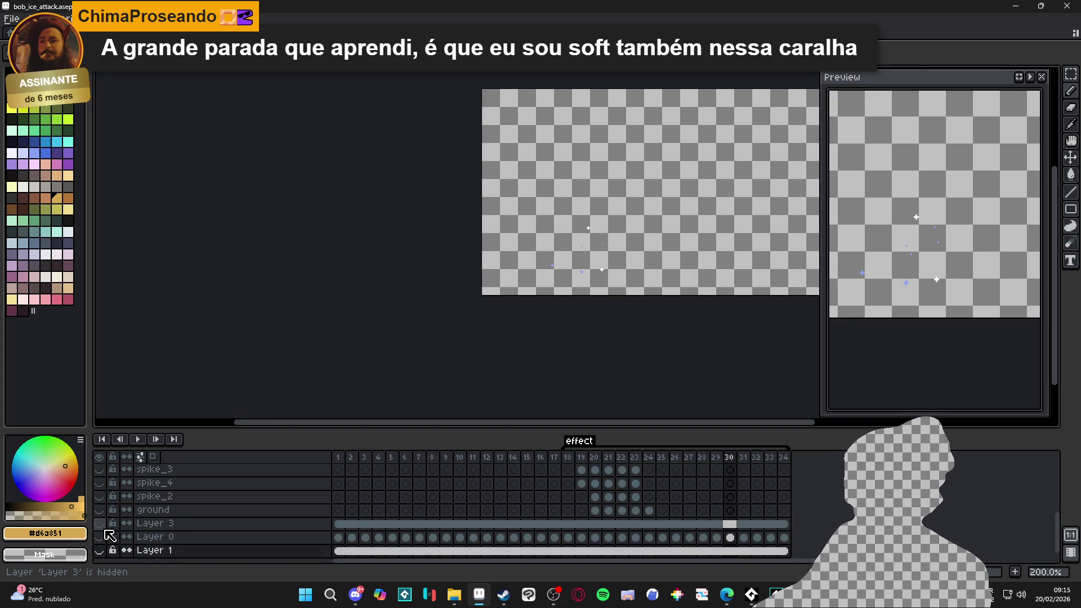
scroll(104, 530, up, 4)
click(105, 497)
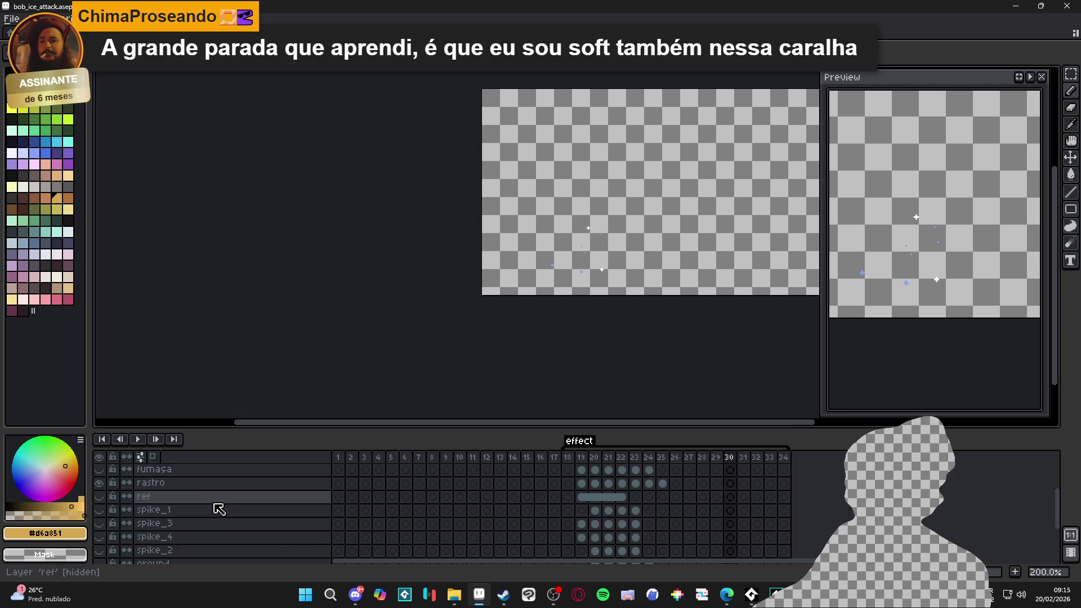
scroll(214, 506, down, 3)
scroll(177, 527, up, 7)
click(99, 470)
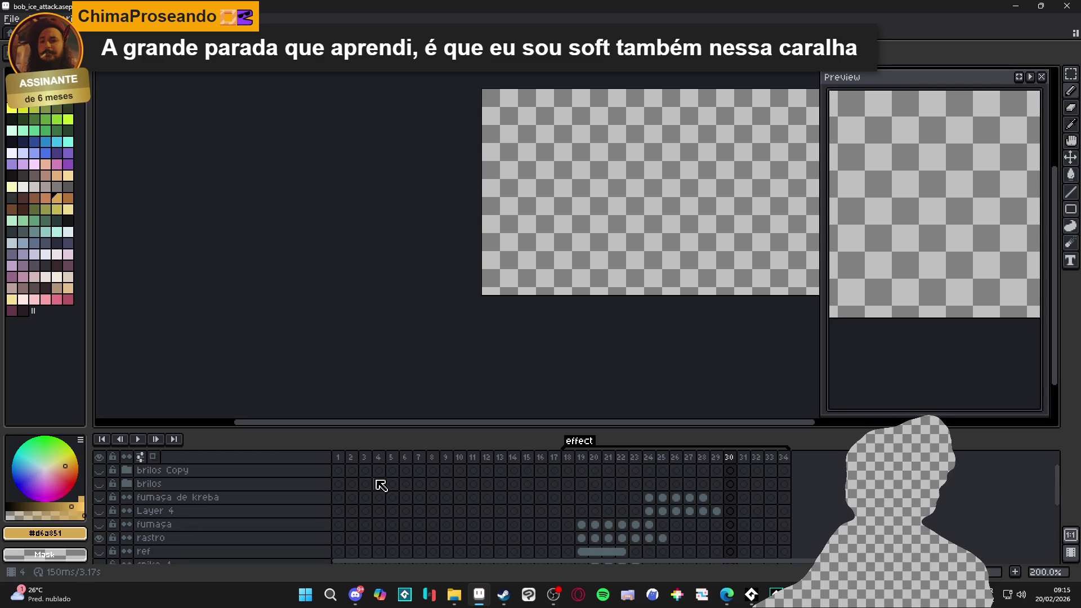
Preview the slash trail, stop on frame 19 and select frames 19 to 25.
click(365, 485)
click(137, 439)
click(138, 439)
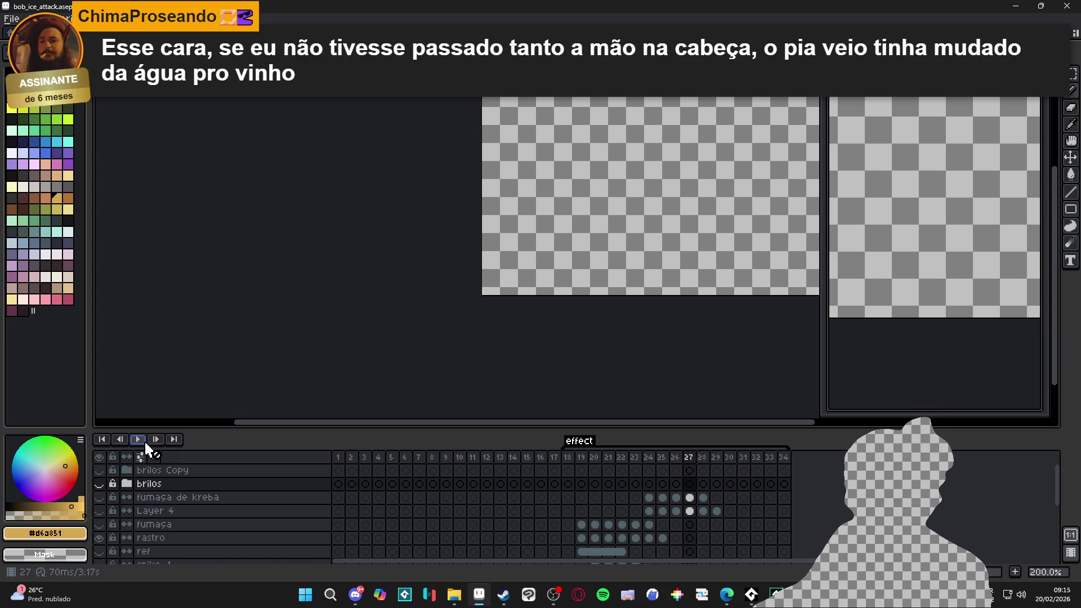
click(568, 457)
click(138, 440)
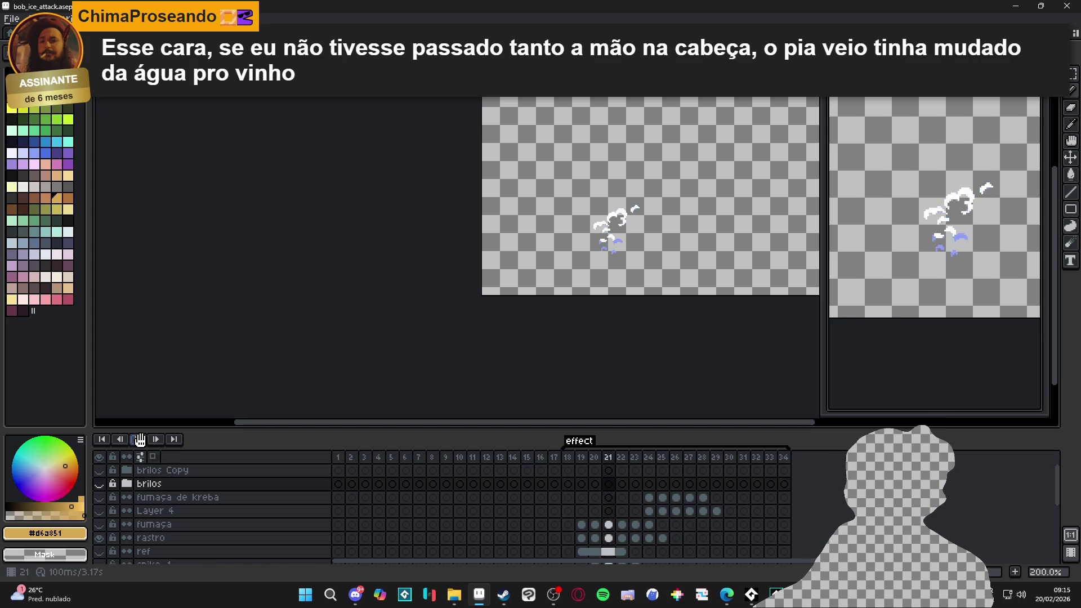
click(570, 458)
click(581, 458)
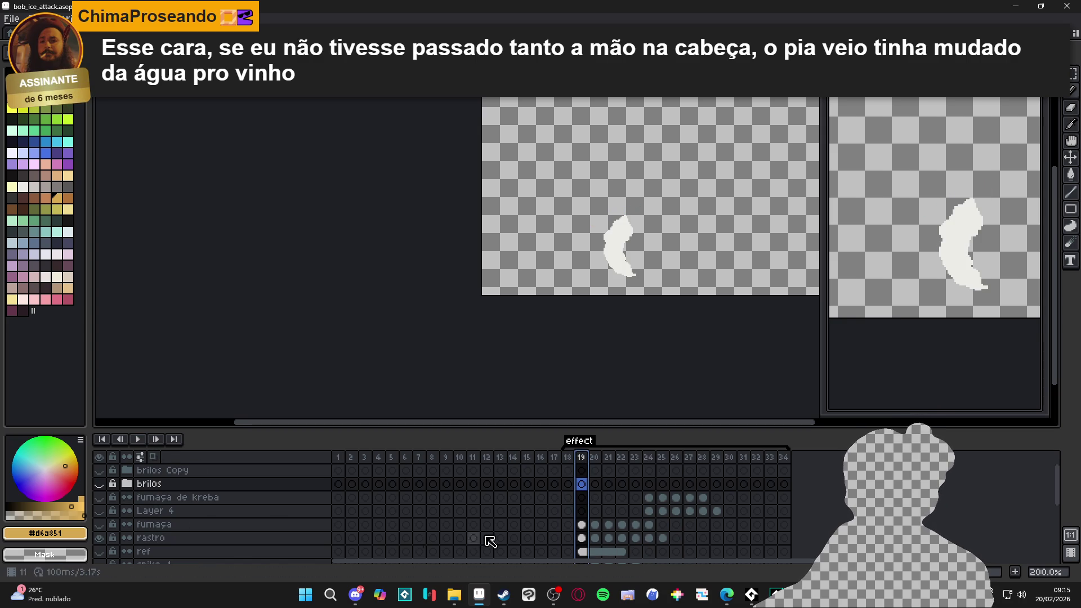
drag(586, 460, 665, 458)
Tag frames 19–25 as 'rastro' and play the tagged animation from frame 19.
right_click(663, 459)
click(712, 514)
text(rastro)
key(Return)
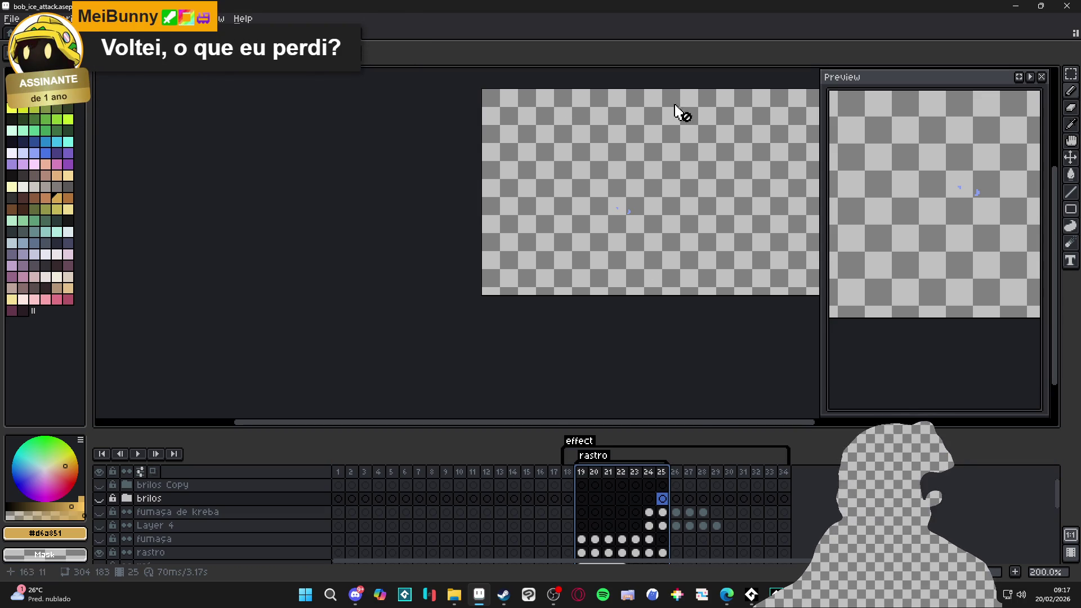
click(583, 478)
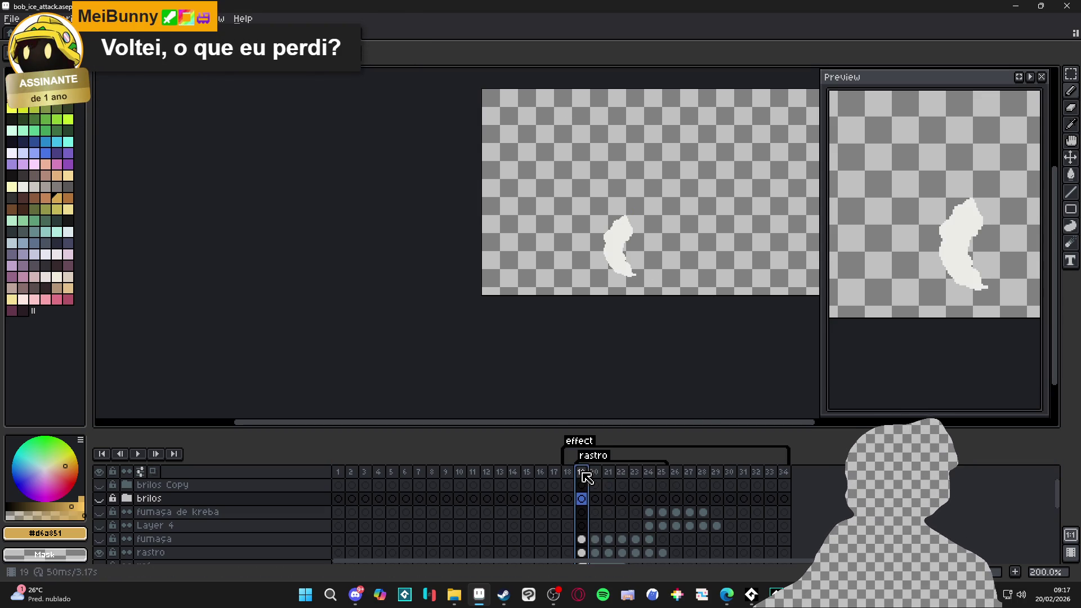
click(137, 454)
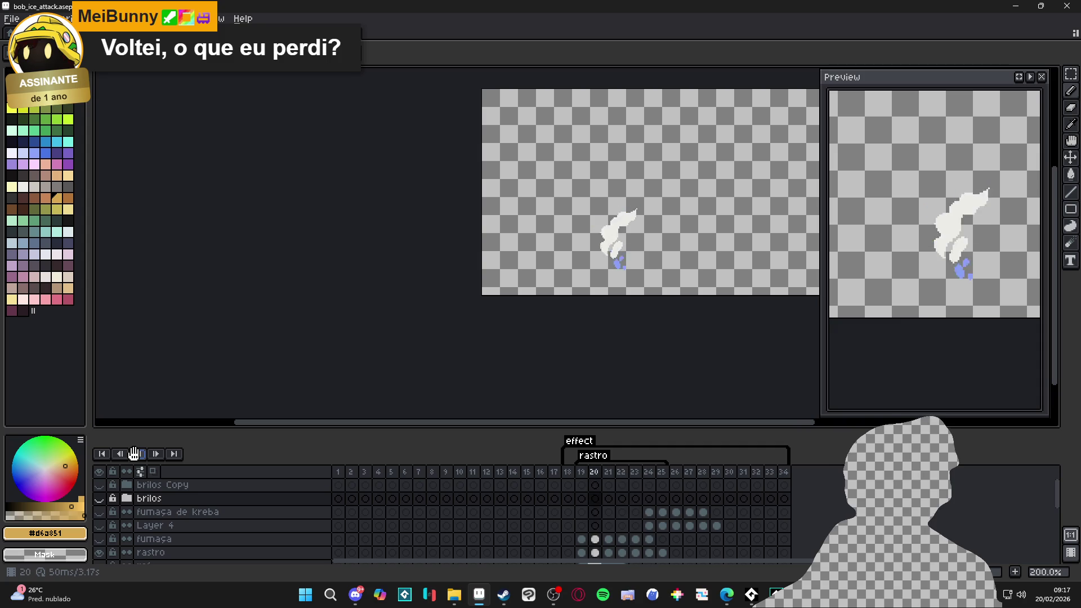
click(133, 454)
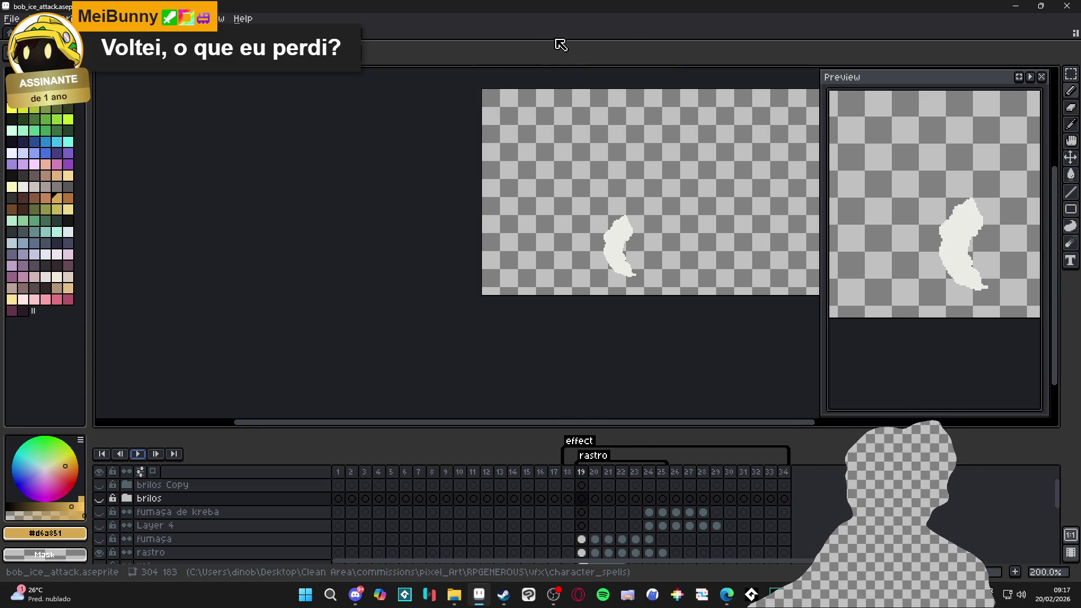
Set the export to only the rastro tag's frames and choose a new output file location.
key(ctrl+shift+e)
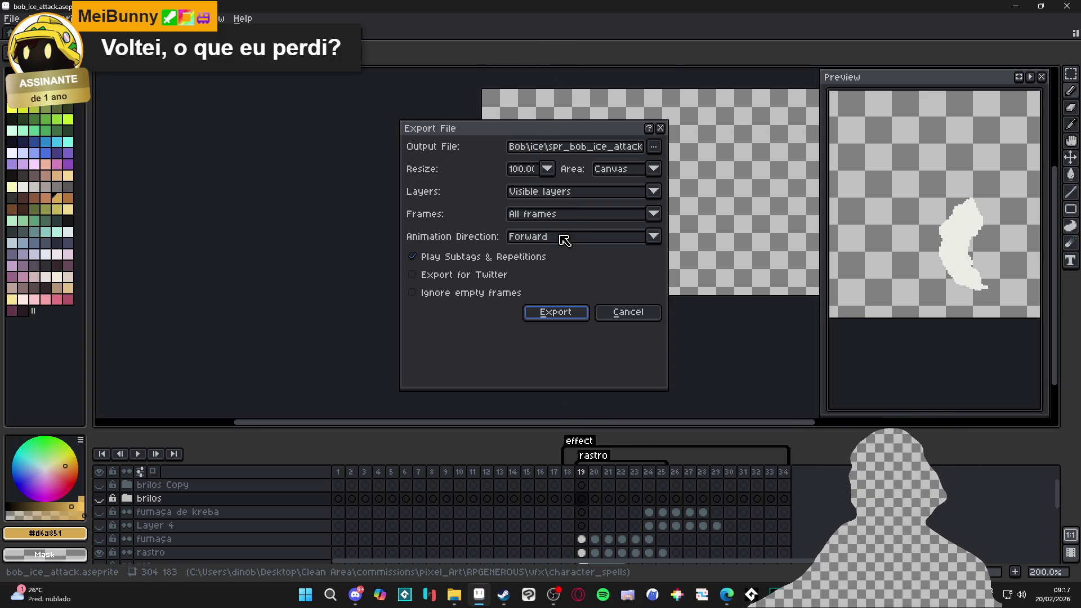
click(560, 215)
click(561, 263)
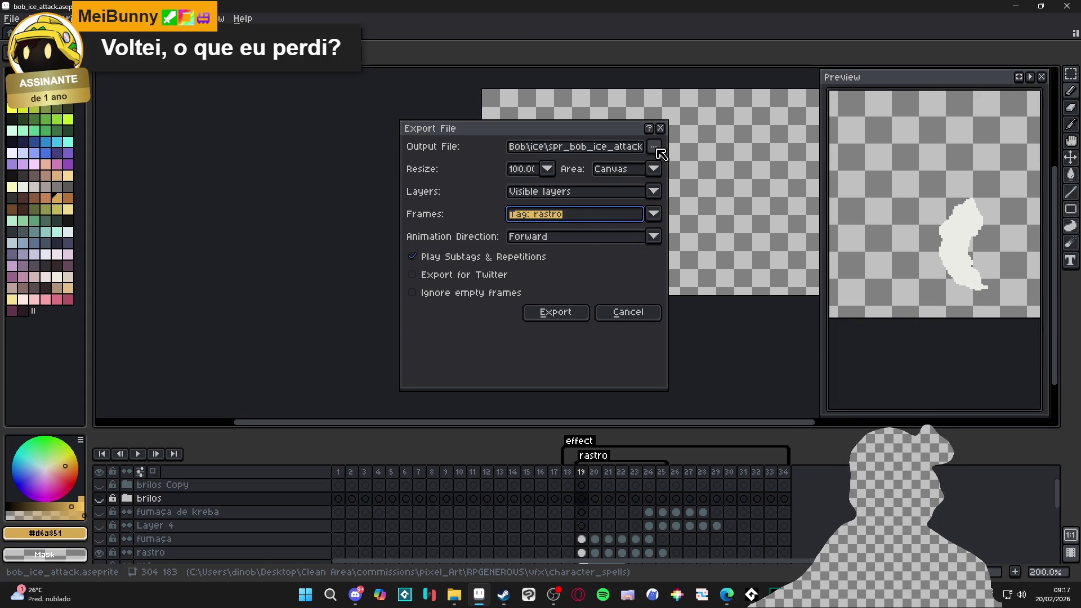
click(655, 147)
click(654, 161)
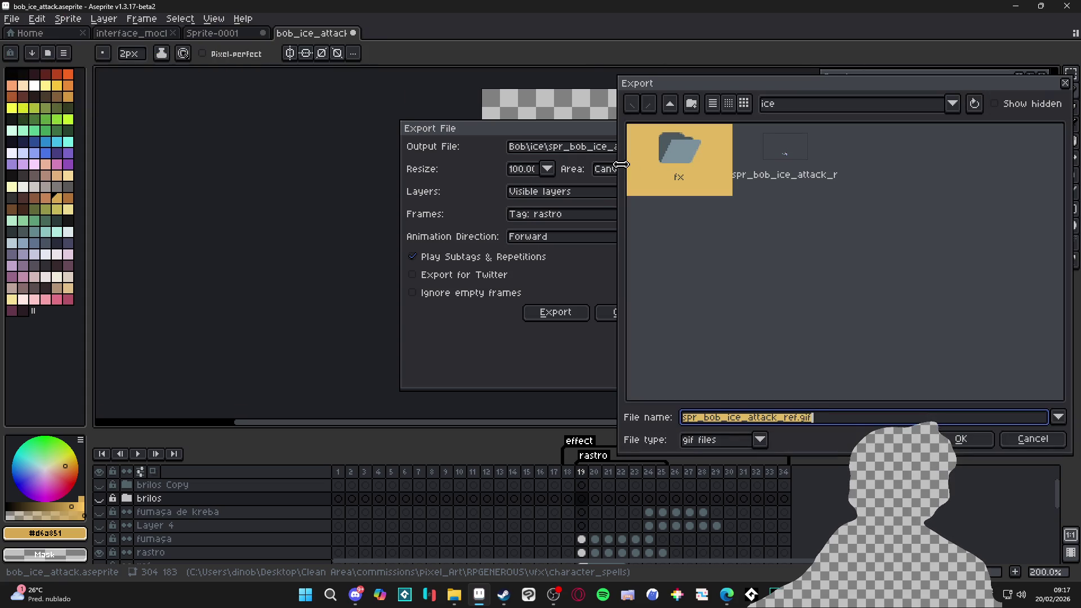
click(773, 279)
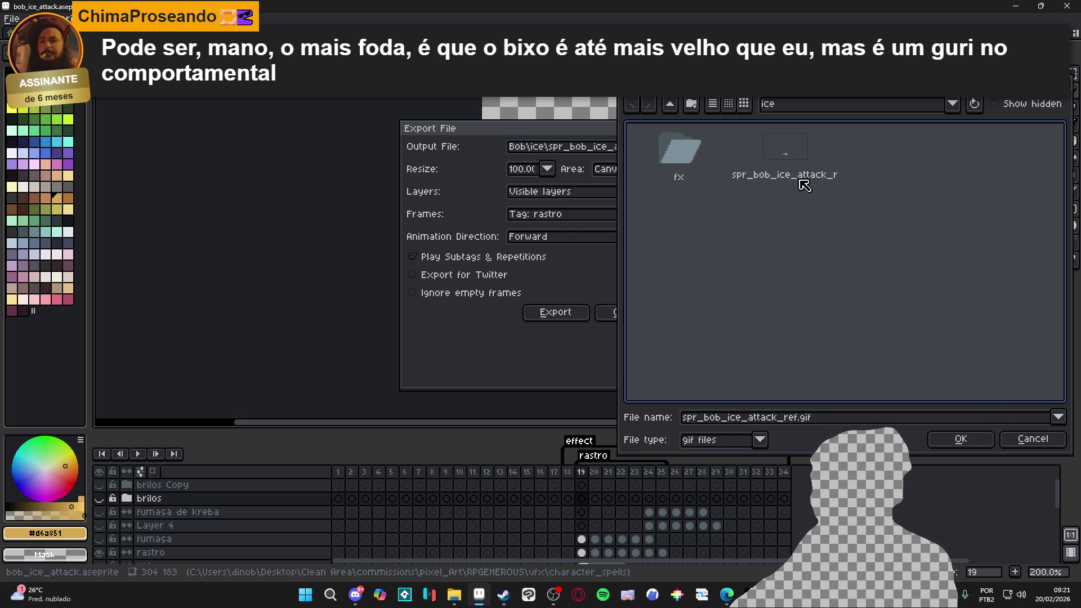
Start editing the output file name in the ice folder's export browser.
click(801, 422)
Rename the output to spr_vfx_cryoslash_sword_slashf.gif and export the rastro frames.
drag(796, 423, 729, 424)
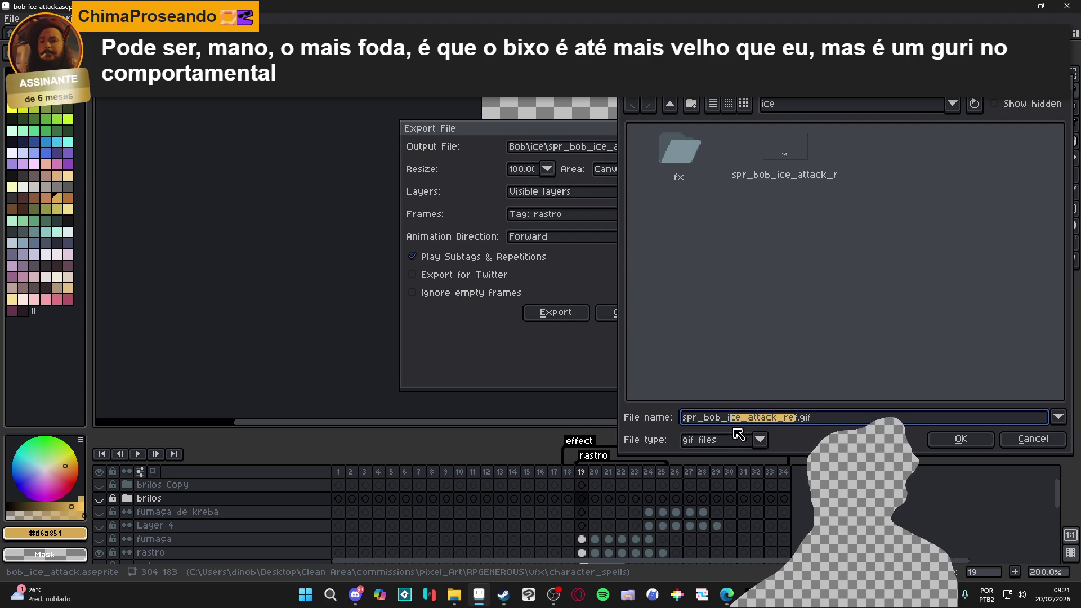
text(cryoslash)
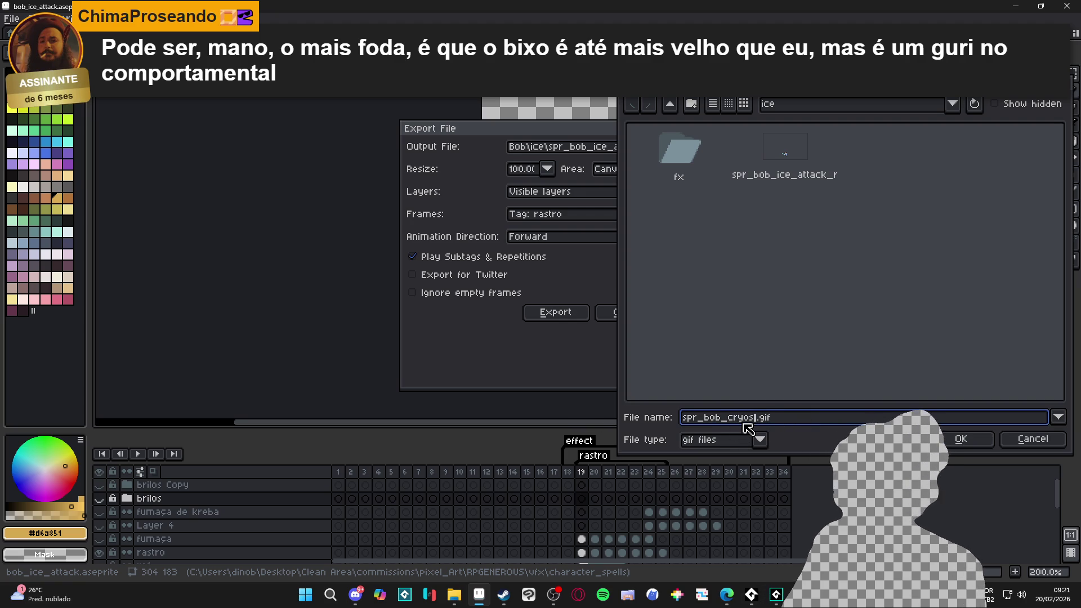
text(_sword_slas)
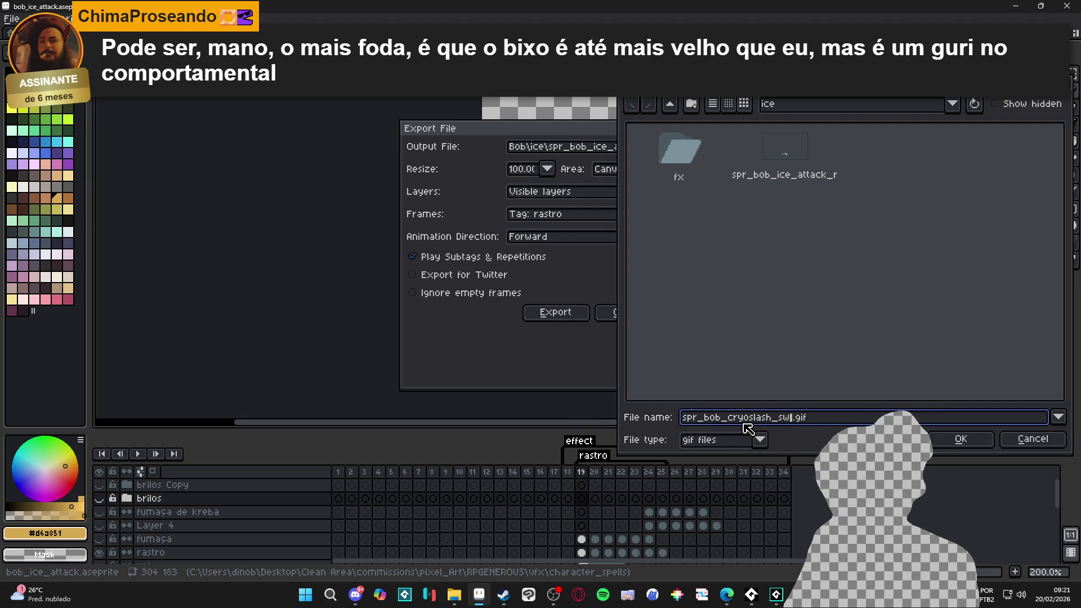
text(hf)
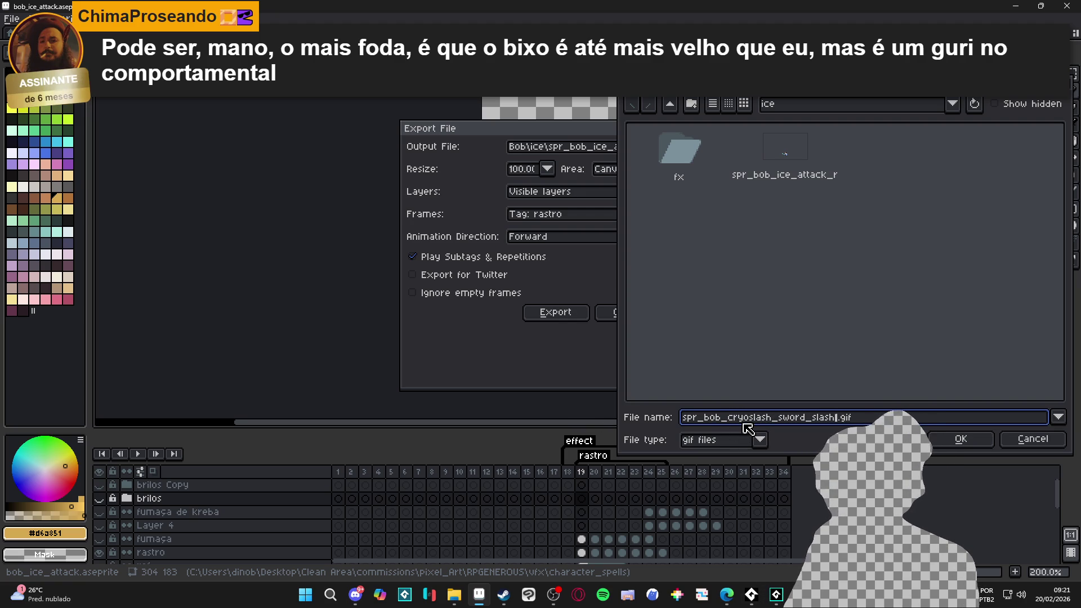
key(Right)
key(Right)
key(Right)
key(BackSpace)
key(BackSpace)
key(BackSpace)
text(vfx_)
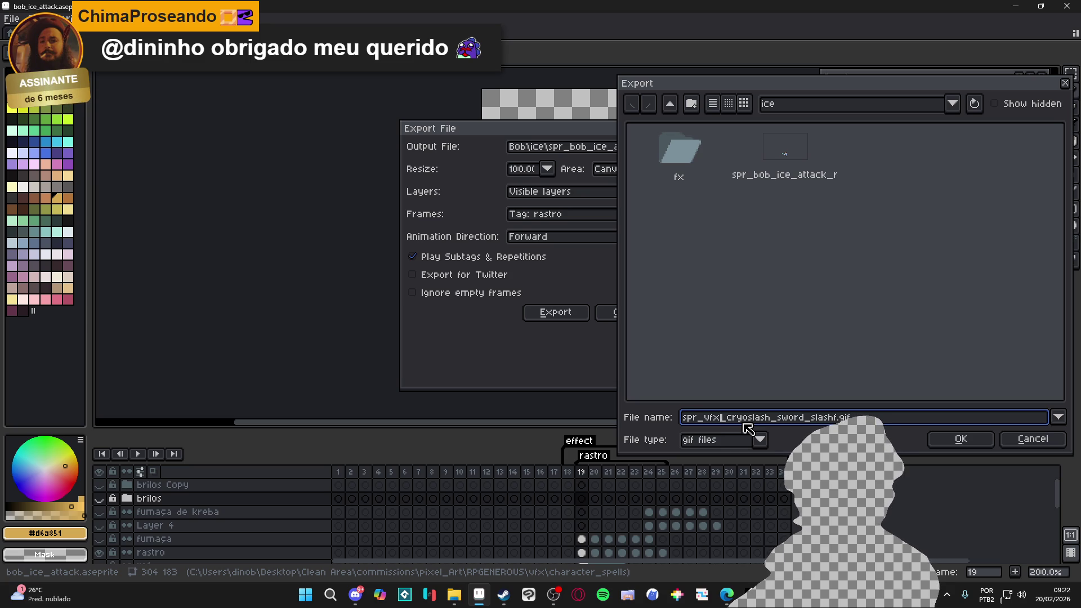
click(967, 444)
click(550, 317)
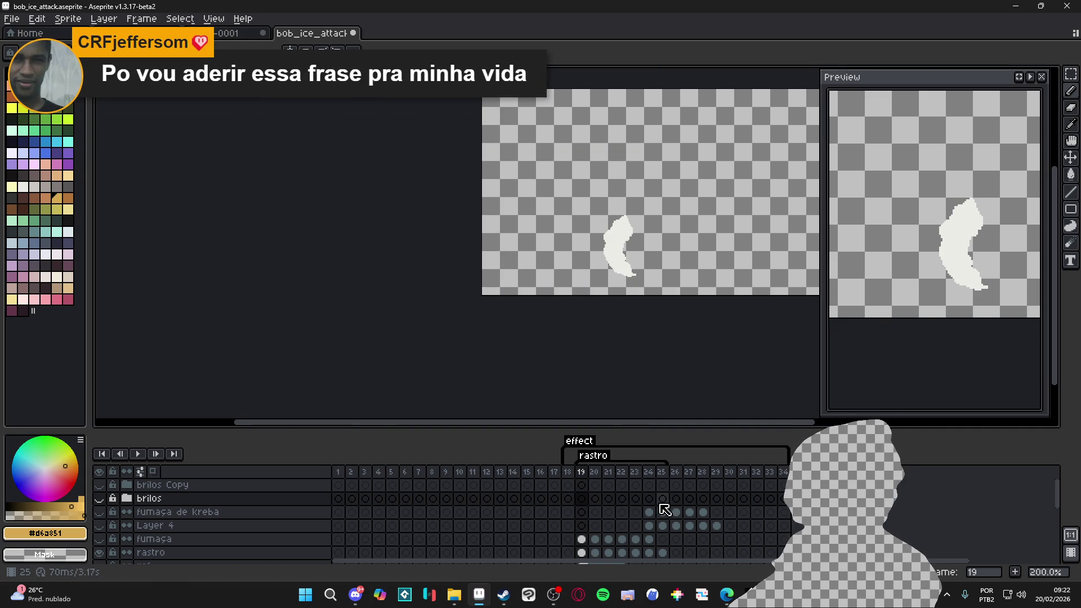
Switch from Aseprite back to the GameMaker project's cryoslash sequence.
click(356, 594)
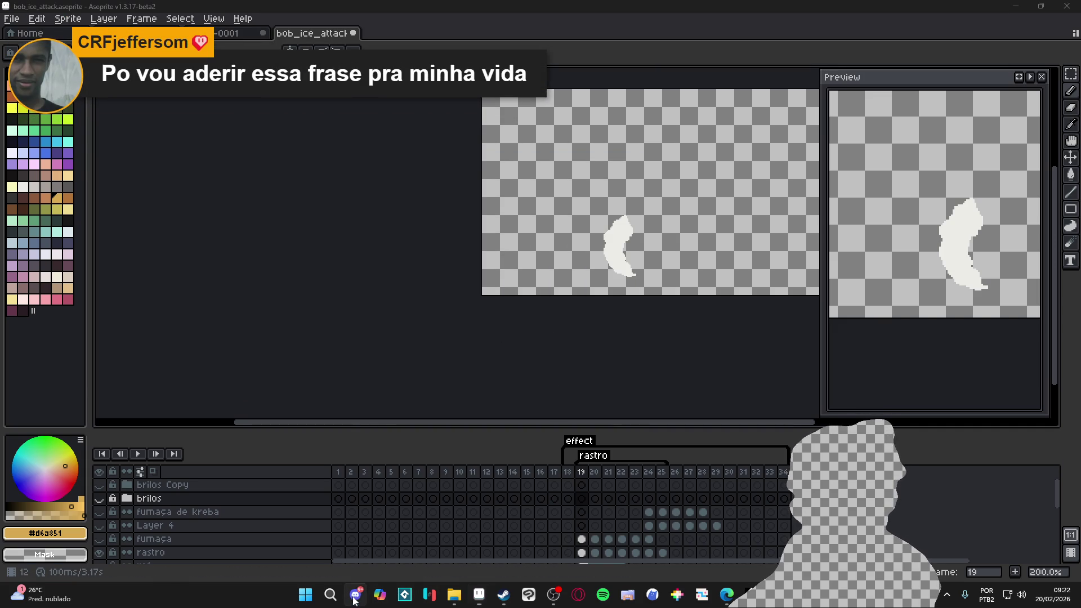
key(alt+Tab)
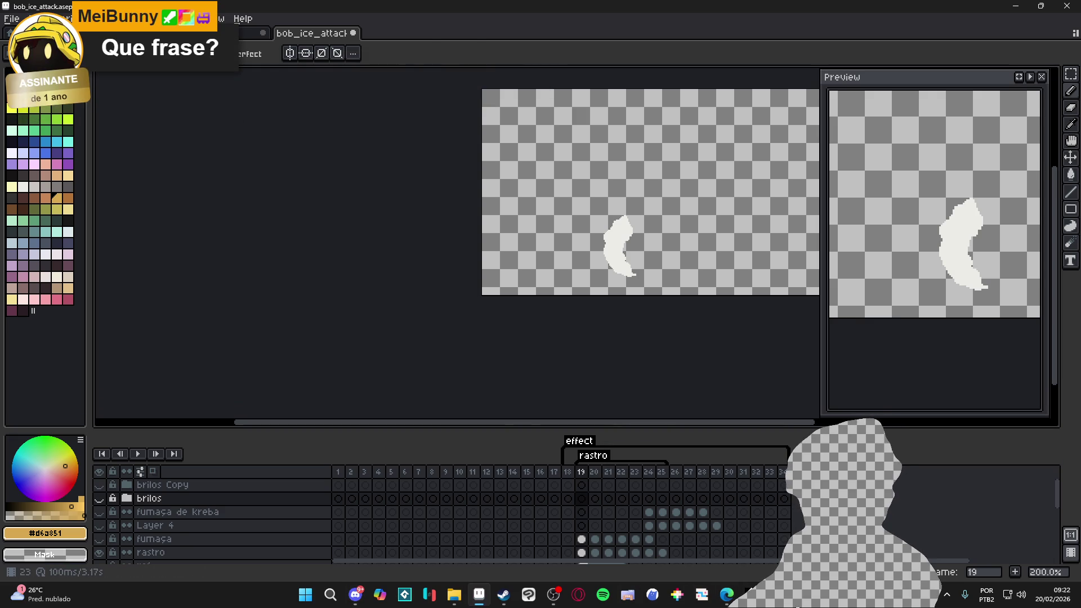
key(alt+Tab)
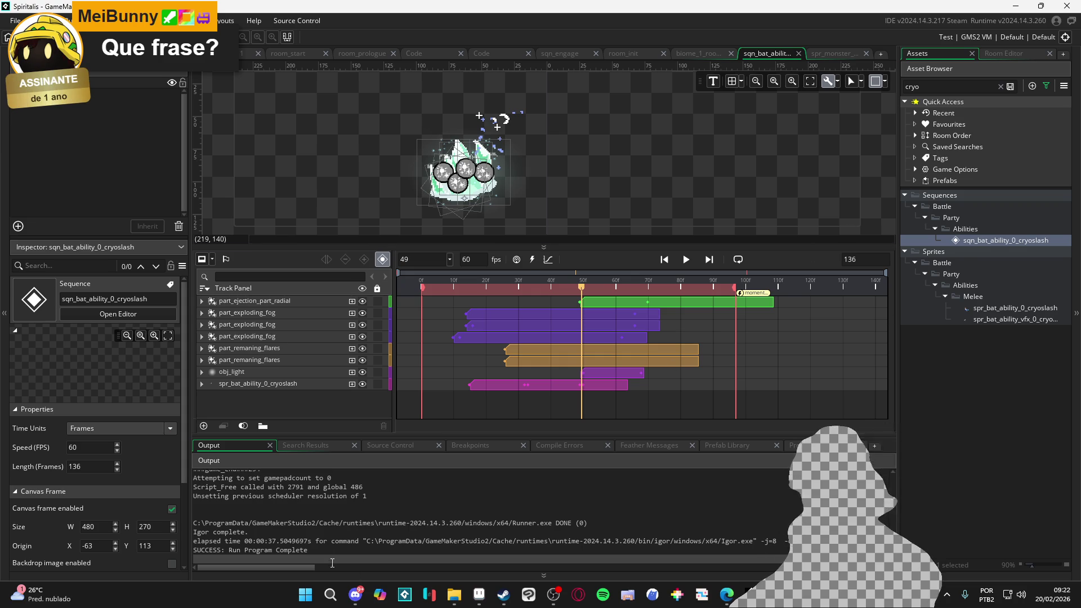
Check the export path and locate spr_vfx_cryoslash_sword_slashf in Bob's ice folder.
click(454, 595)
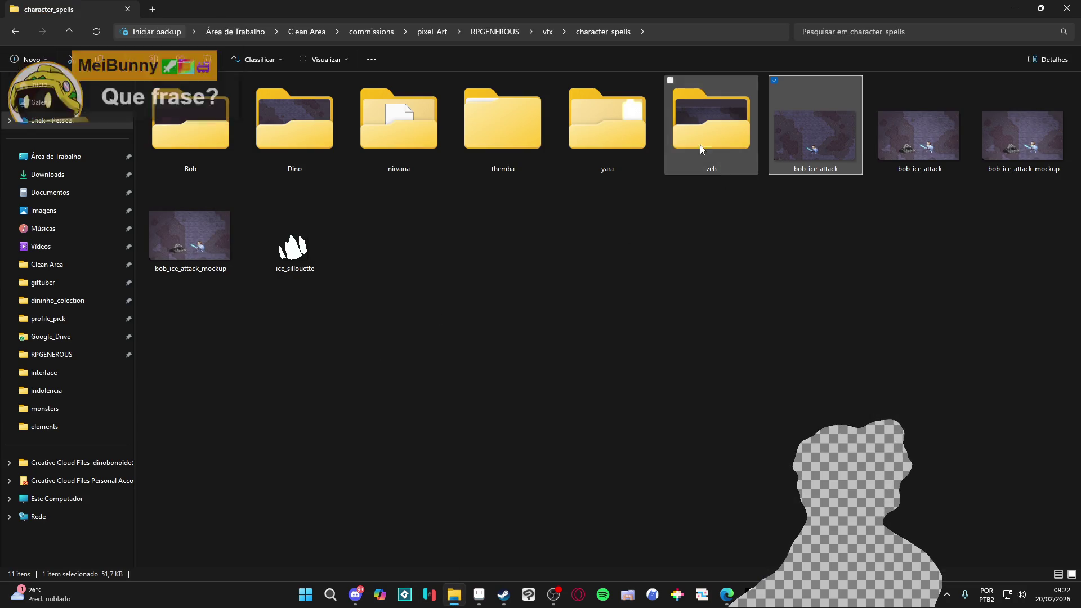
double_click(215, 134)
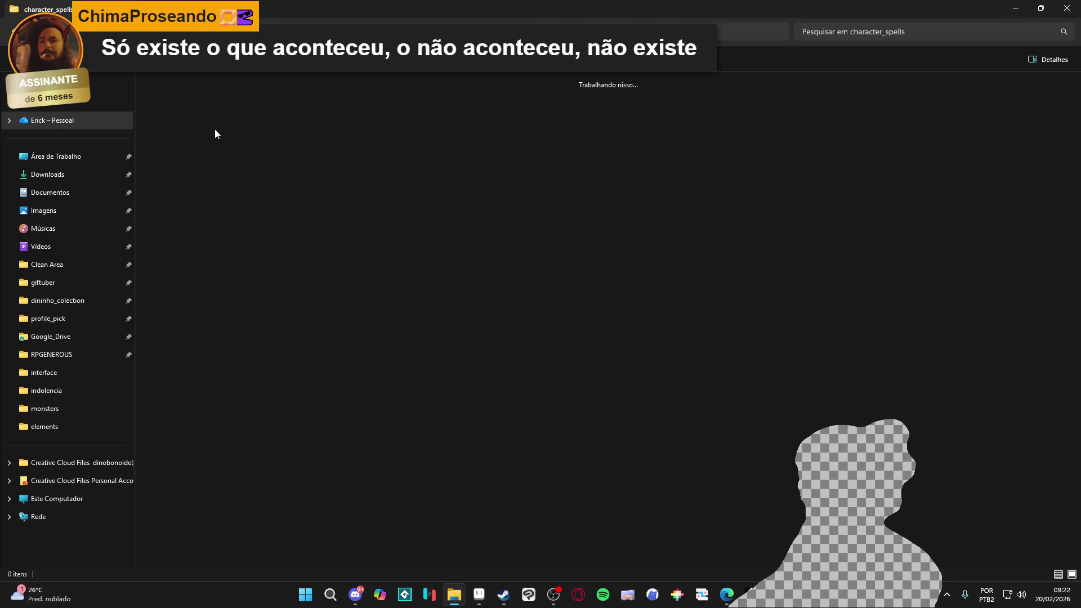
click(217, 101)
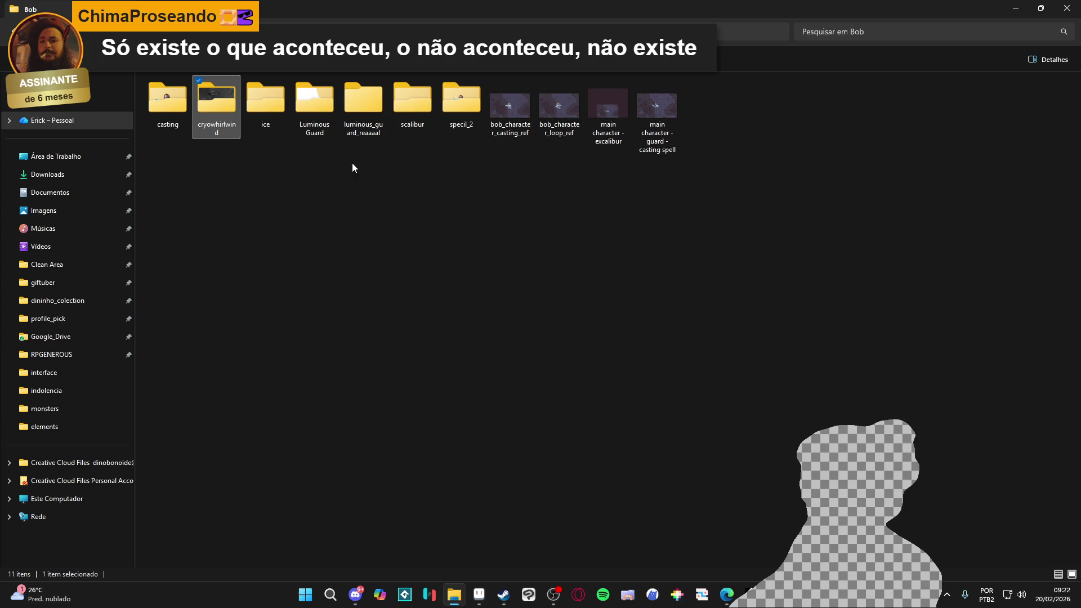
click(479, 595)
key(ctrl+alt+shift+s)
click(652, 154)
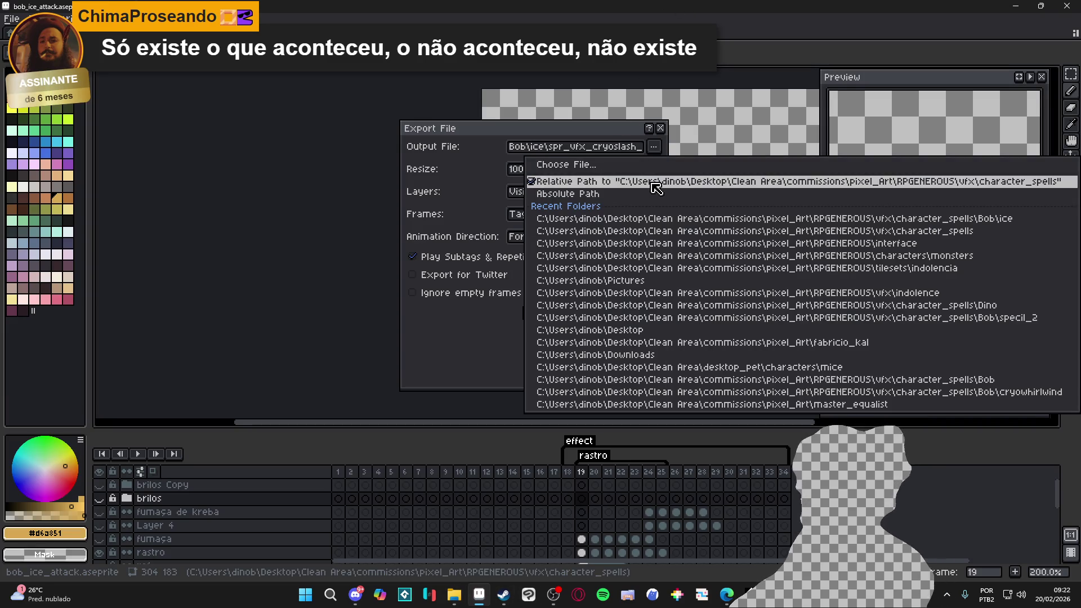
click(652, 165)
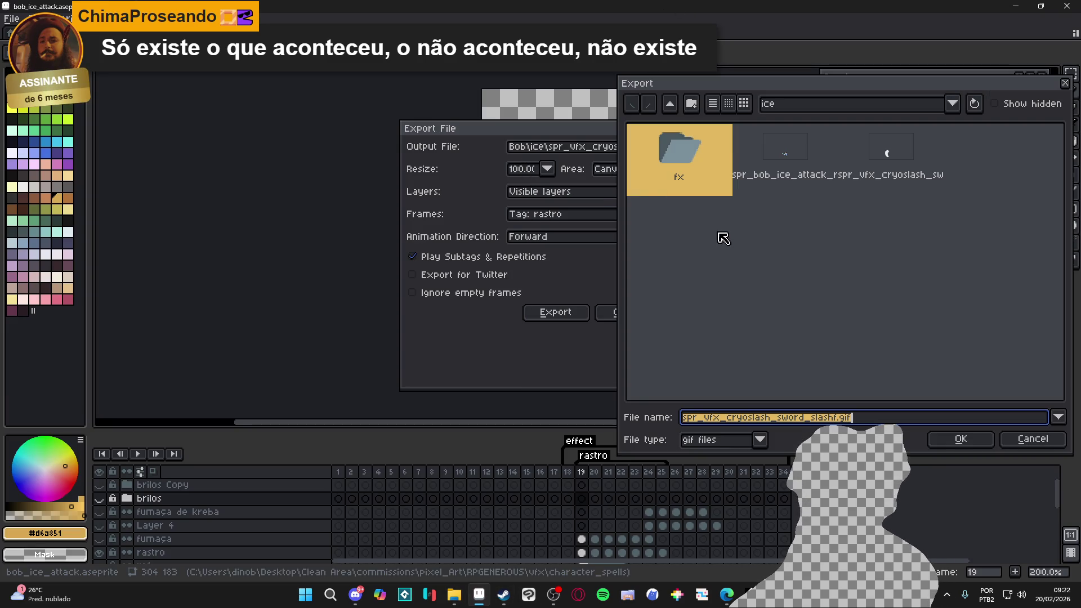
click(670, 103)
click(1036, 440)
click(454, 594)
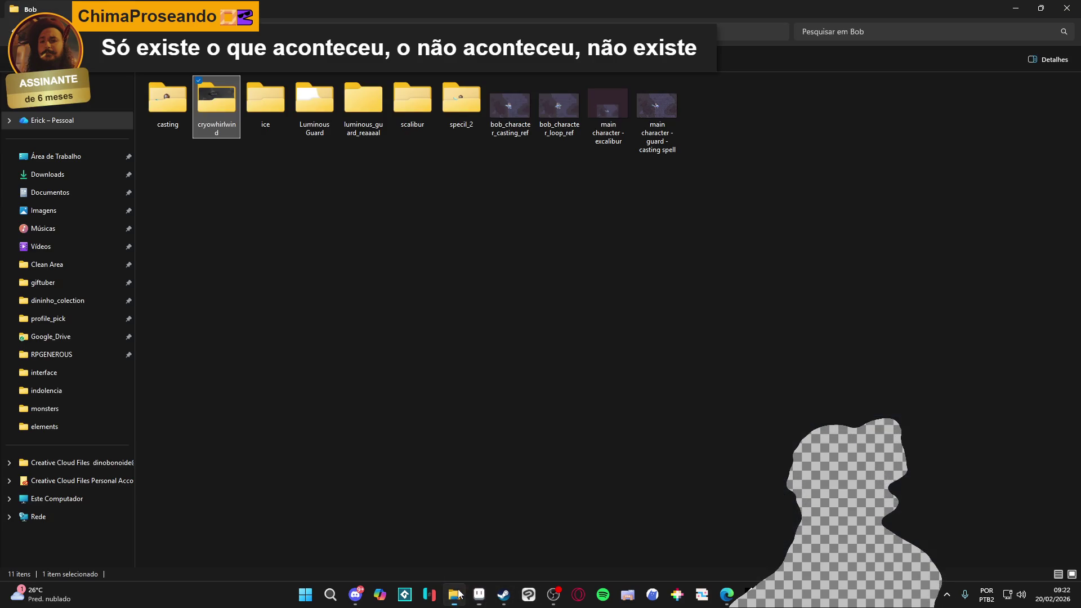
double_click(253, 116)
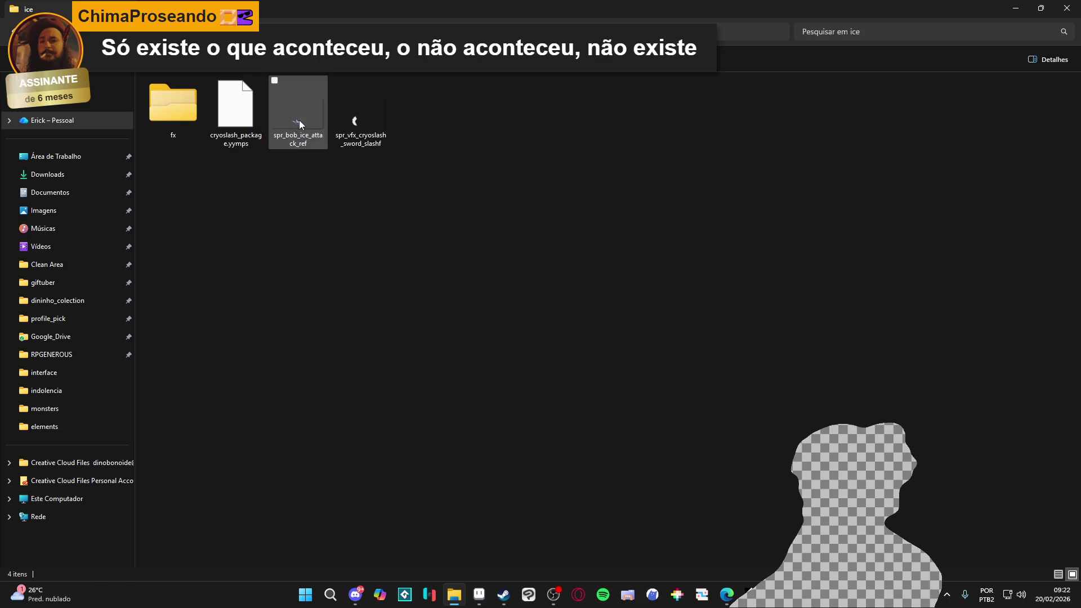
click(362, 123)
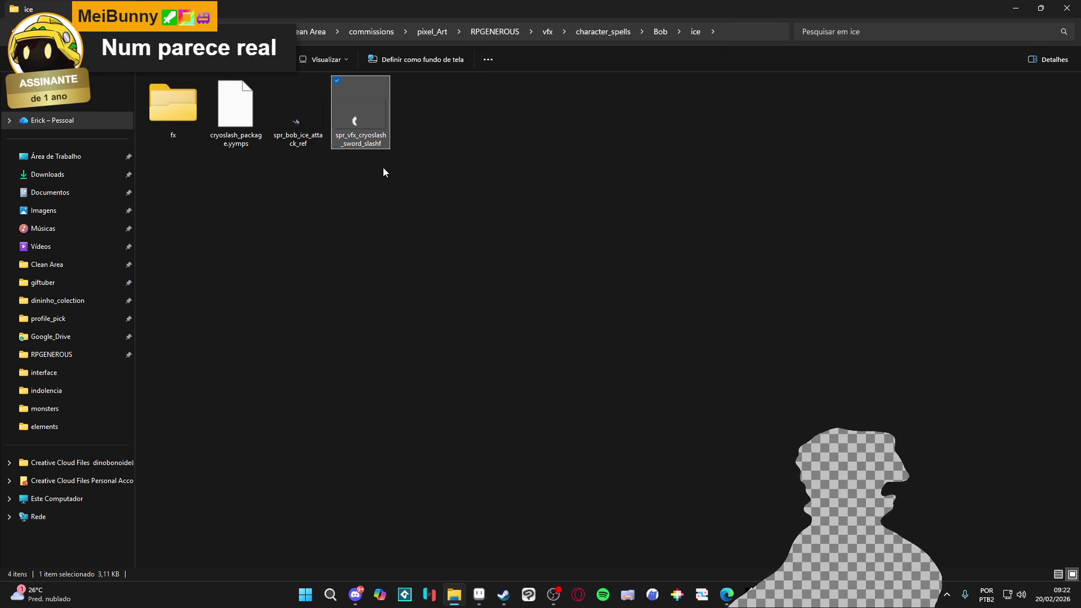
click(476, 588)
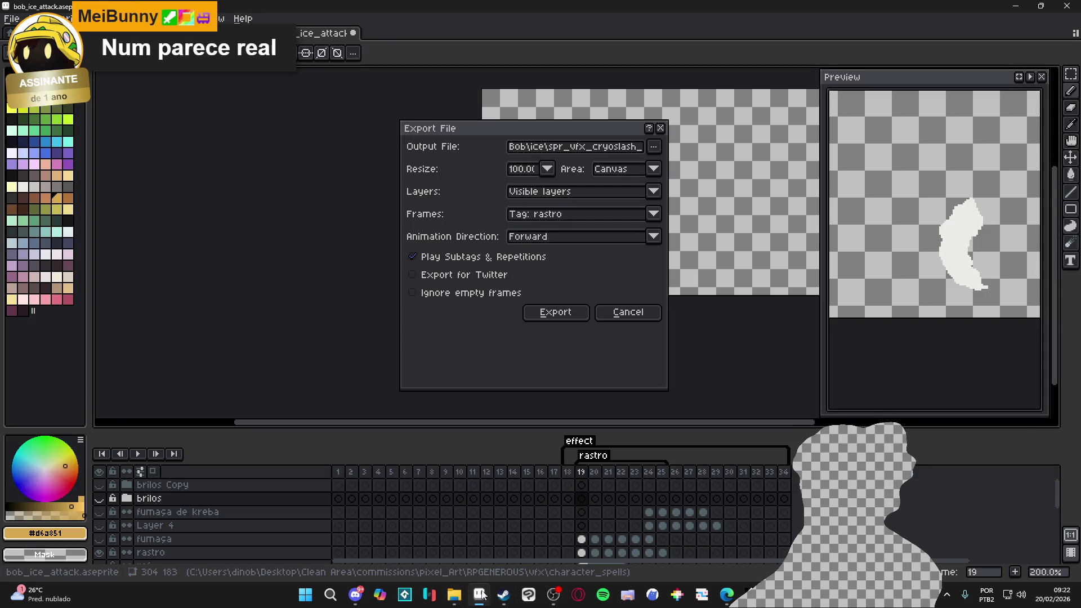
click(623, 313)
Open the slash GIF in Aseprite, trim it to 42 × 65, close it and minimize Aseprite.
click(454, 594)
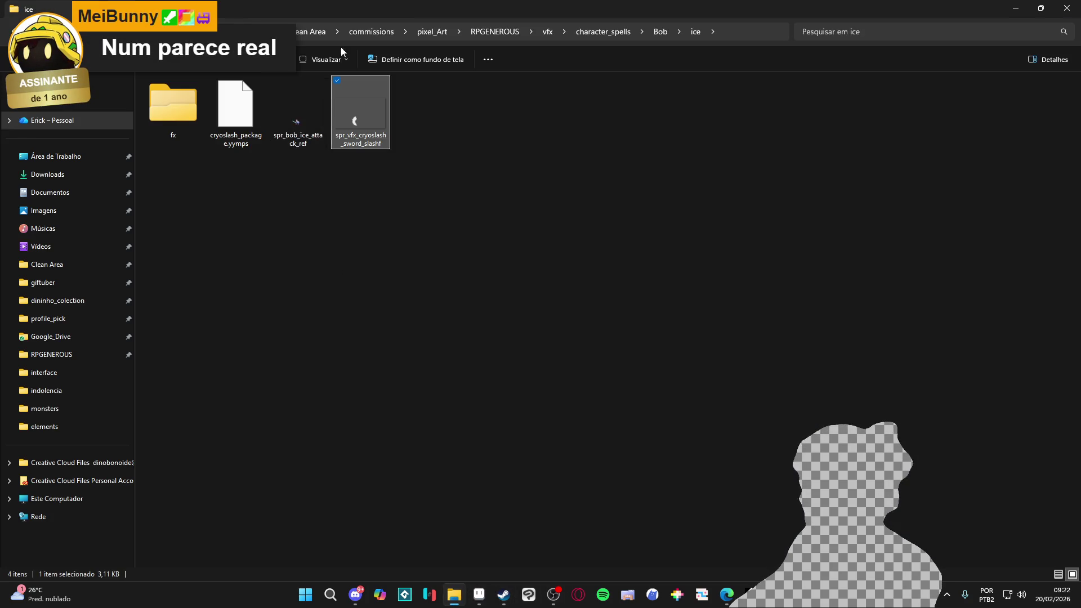
drag(313, 11, 431, 272)
double_click(591, 376)
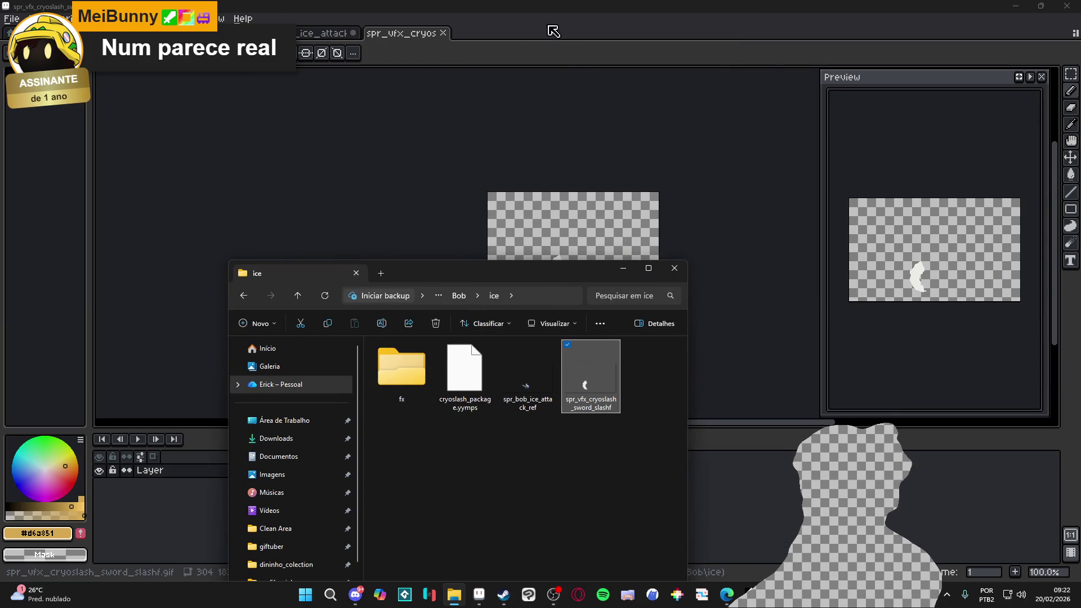
click(65, 19)
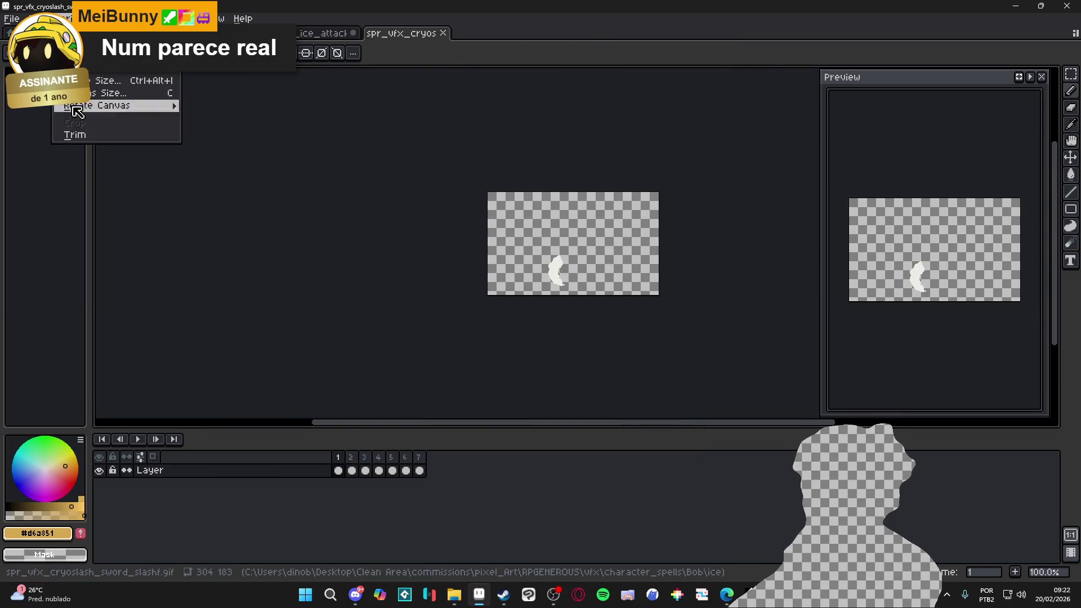
click(130, 139)
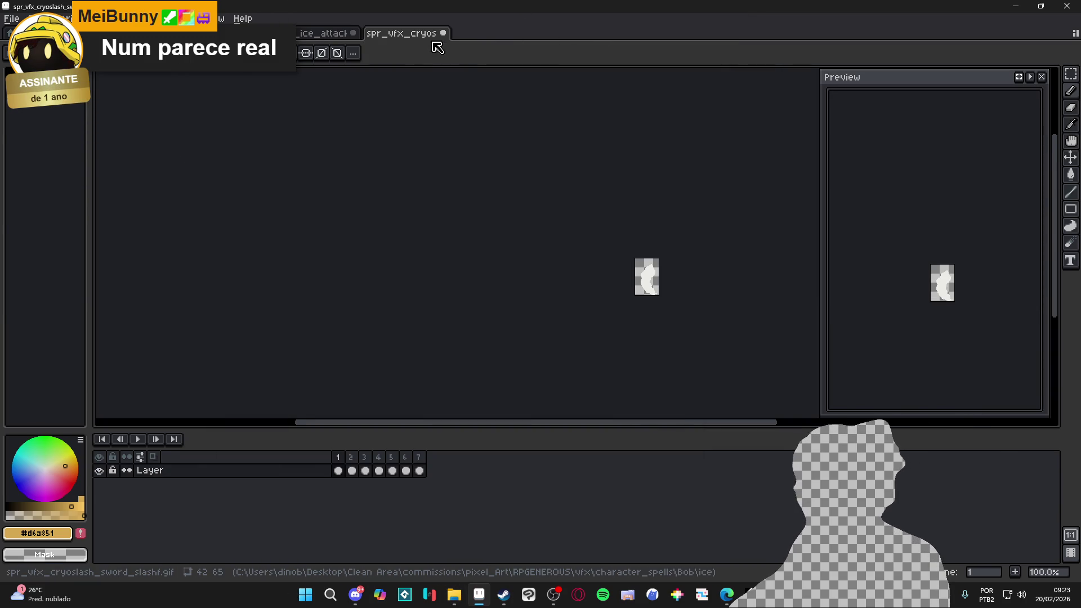
click(443, 33)
click(1026, 6)
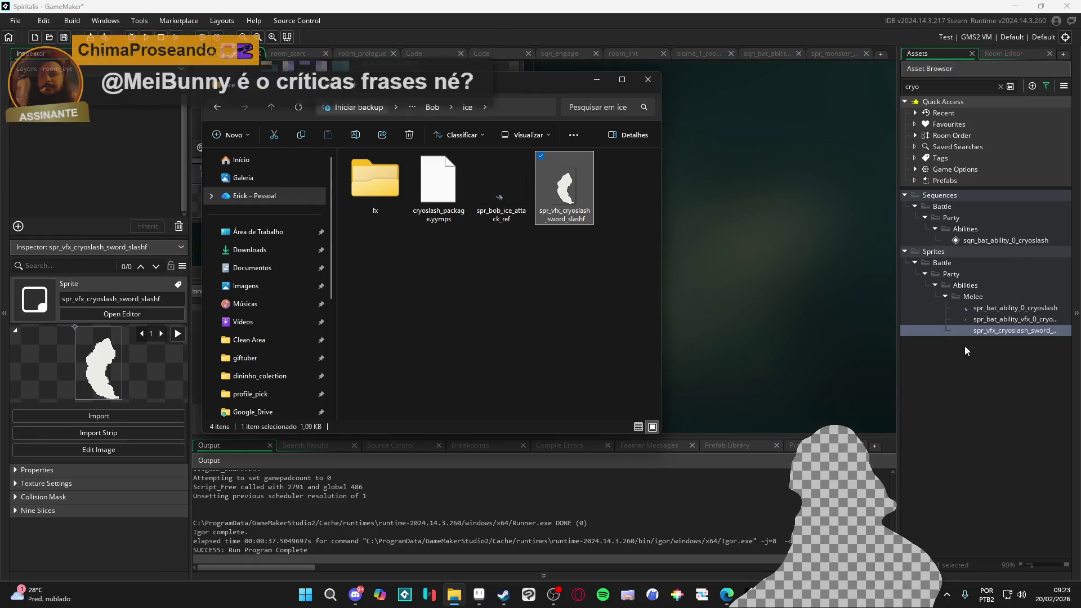
Place spr_vfx_cryoslash_sword_slashf in the cryoslash sequence at frame 15, around (-59.2, 46.8).
click(593, 86)
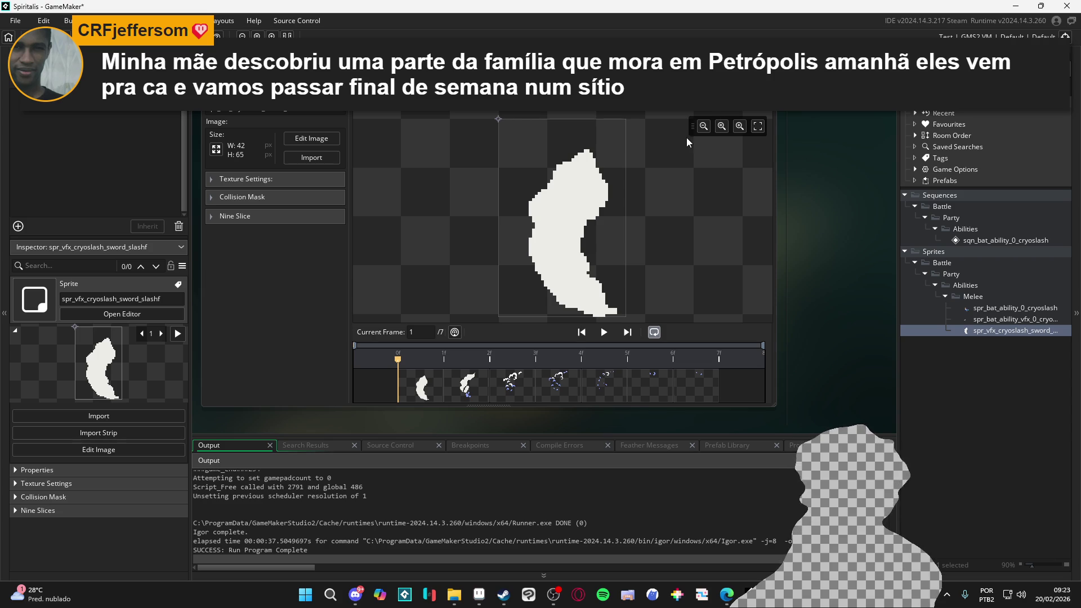
key(ctrl+Tab)
key(ctrl+Tab)
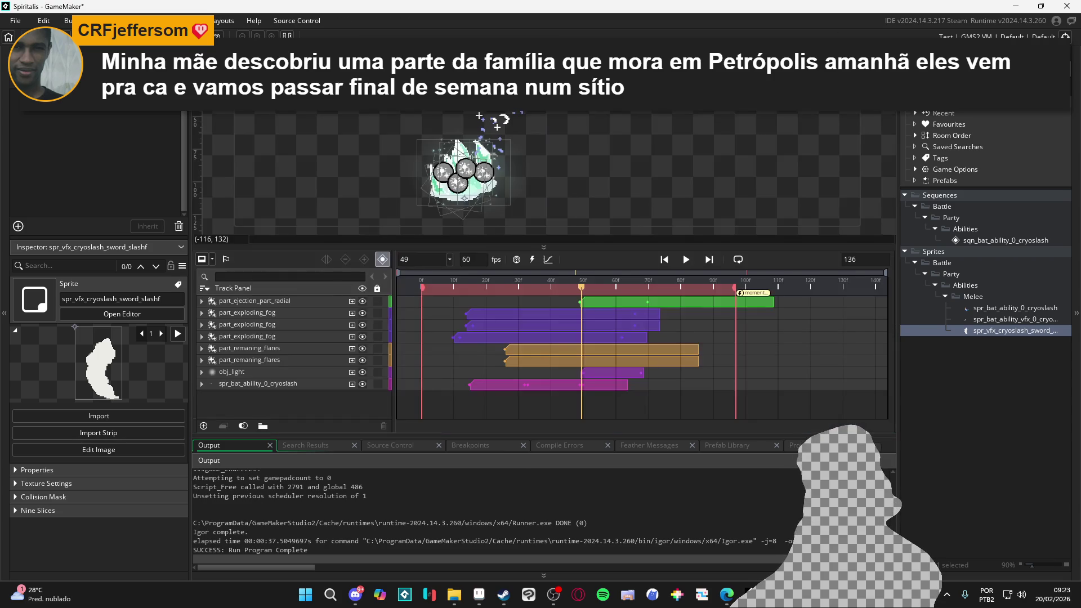
mouse_move(582, 282)
mouse_down()
mouse_move(569, 282)
mouse_move(643, 273)
mouse_move(434, 285)
mouse_move(488, 295)
mouse_move(461, 291)
mouse_move(470, 294)
mouse_up()
mouse_move(1005, 332)
mouse_down()
mouse_move(682, 334)
mouse_move(489, 227)
mouse_move(476, 184)
mouse_move(510, 208)
mouse_move(506, 144)
mouse_up()
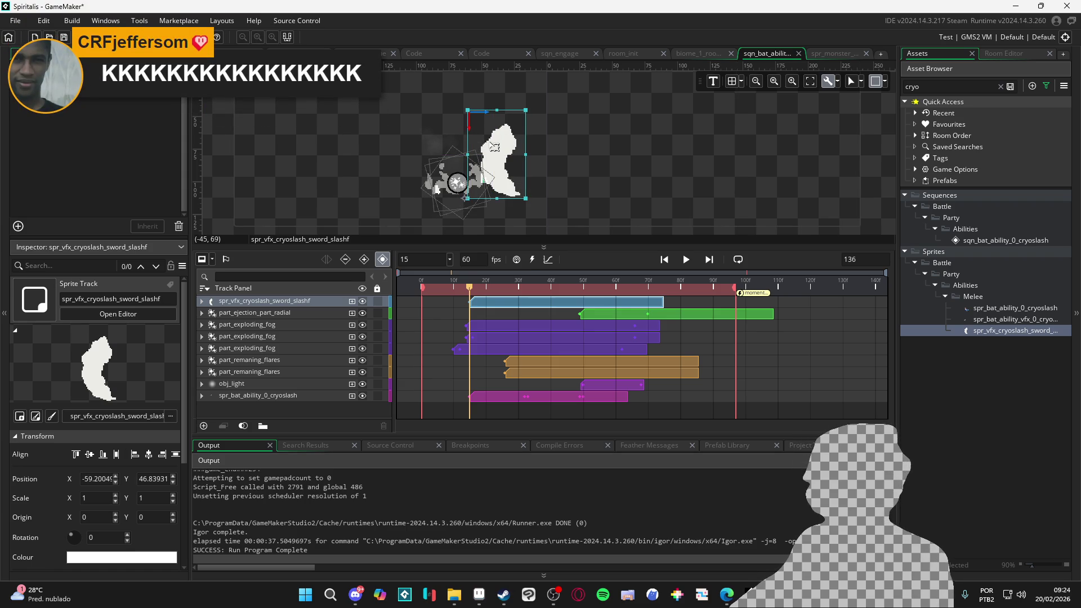
Select the slash sprite track and nudge it up one pixel to about (-60.2, 45.8).
scroll(495, 147, up, 3)
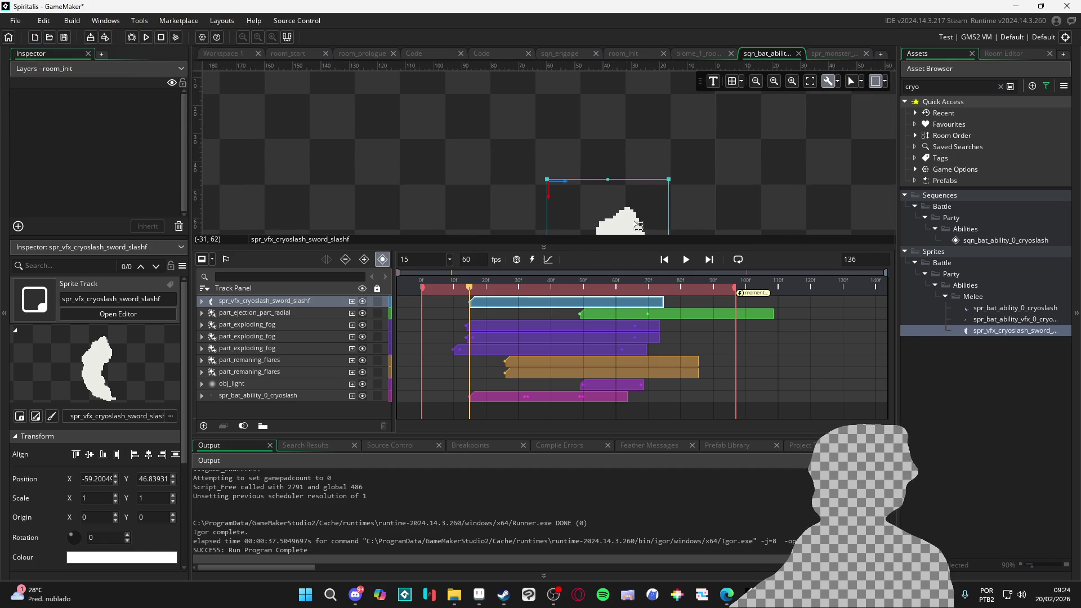
drag(636, 228, 600, 121)
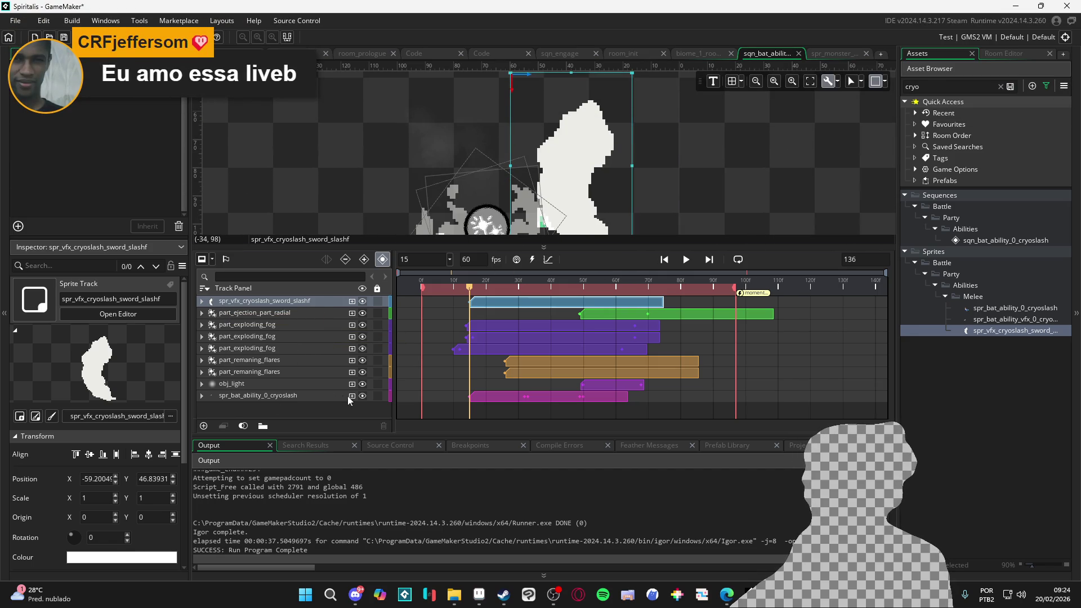
click(594, 159)
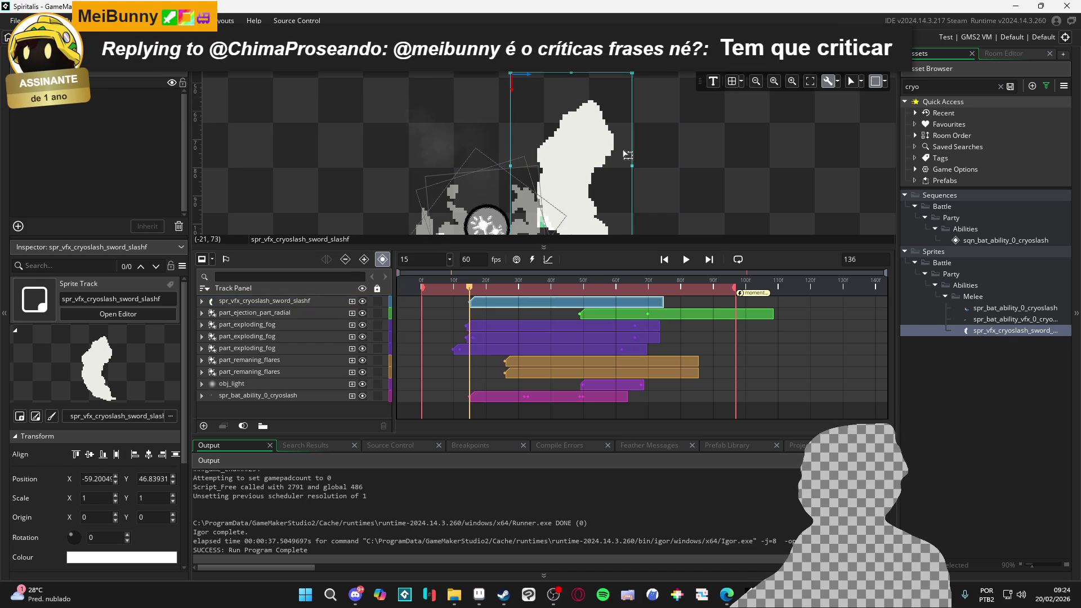
click(670, 154)
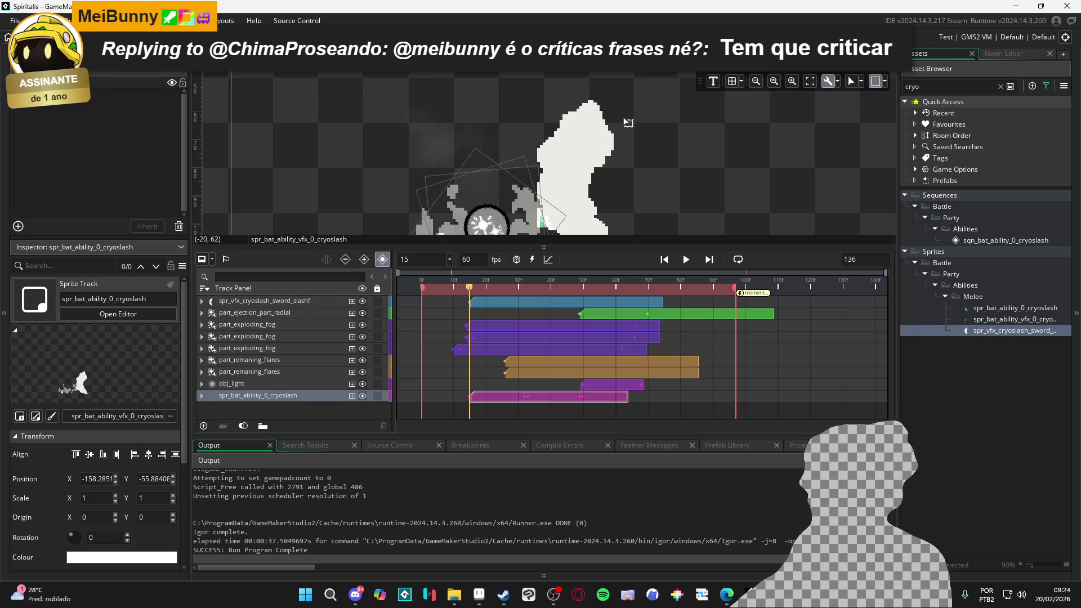
click(611, 166)
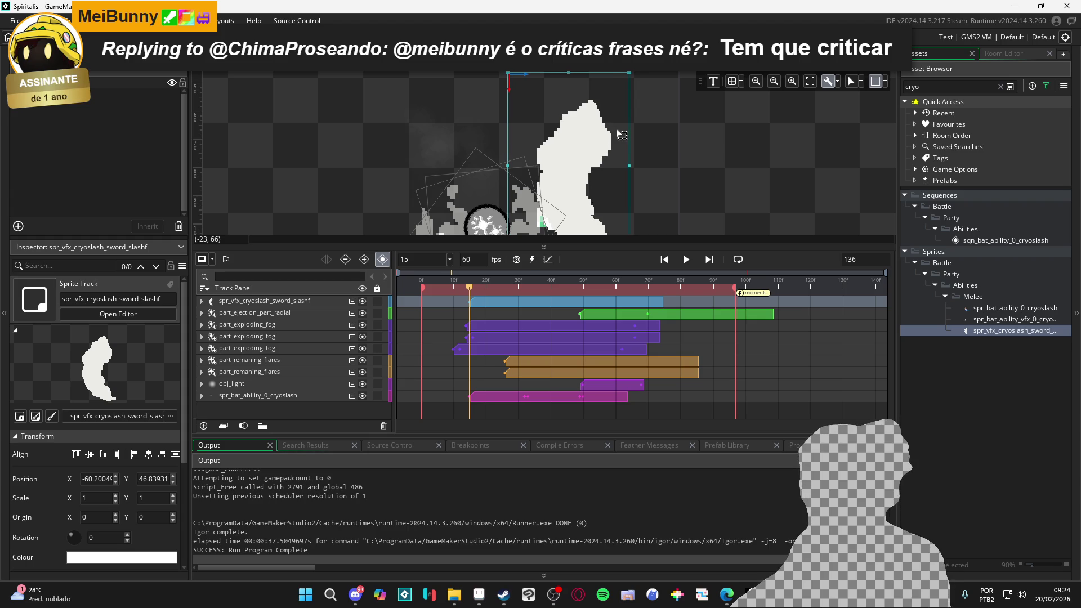
key(Up)
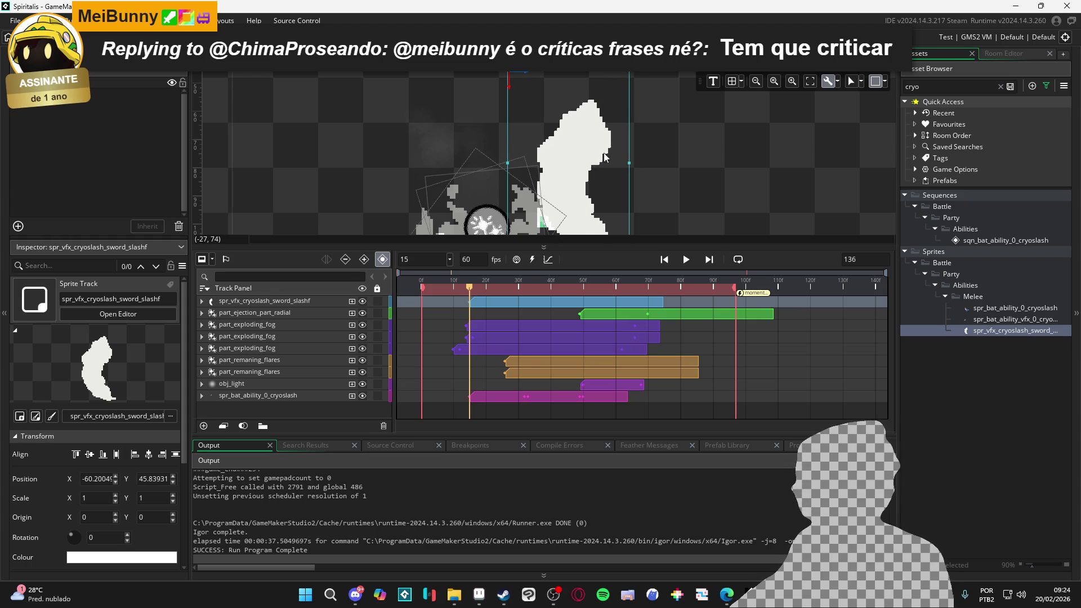
Hide the spr_bat_ability_0_cryoslash track, deselect, and play the sequence.
scroll(597, 159, down, 2)
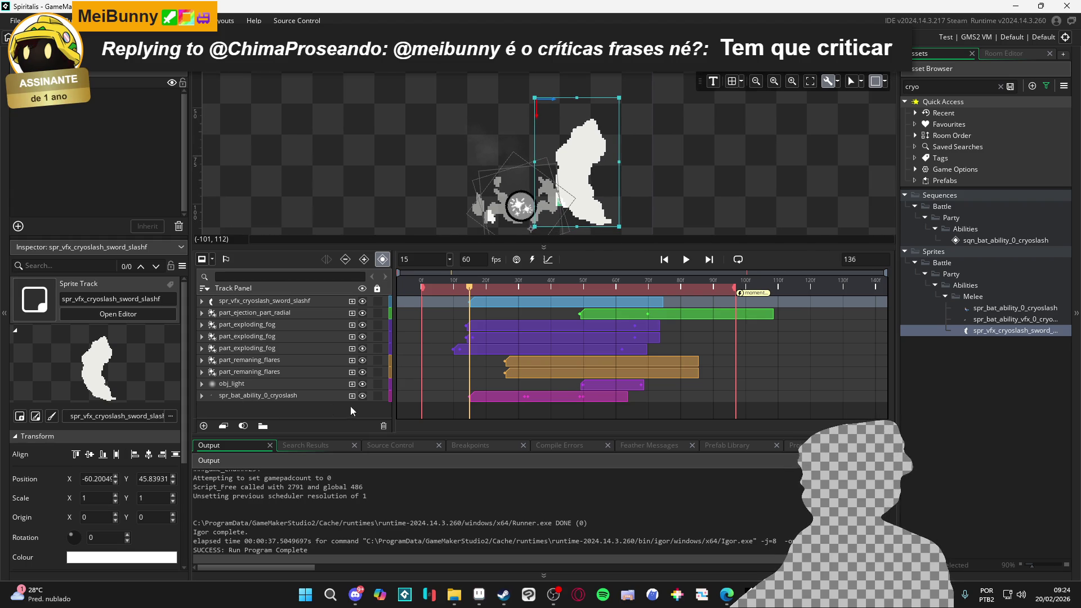
click(362, 396)
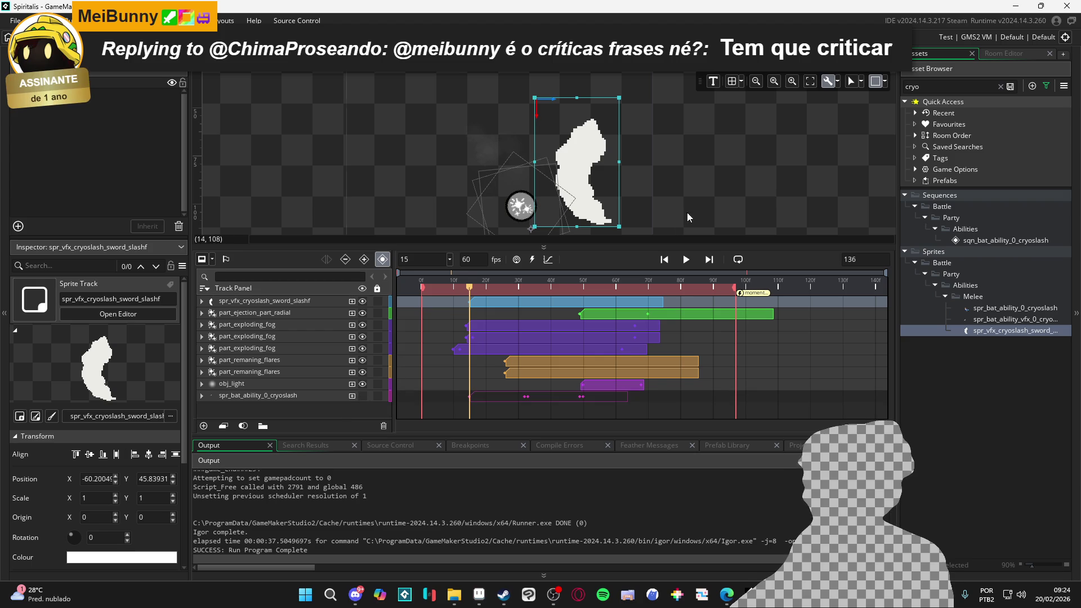
click(701, 168)
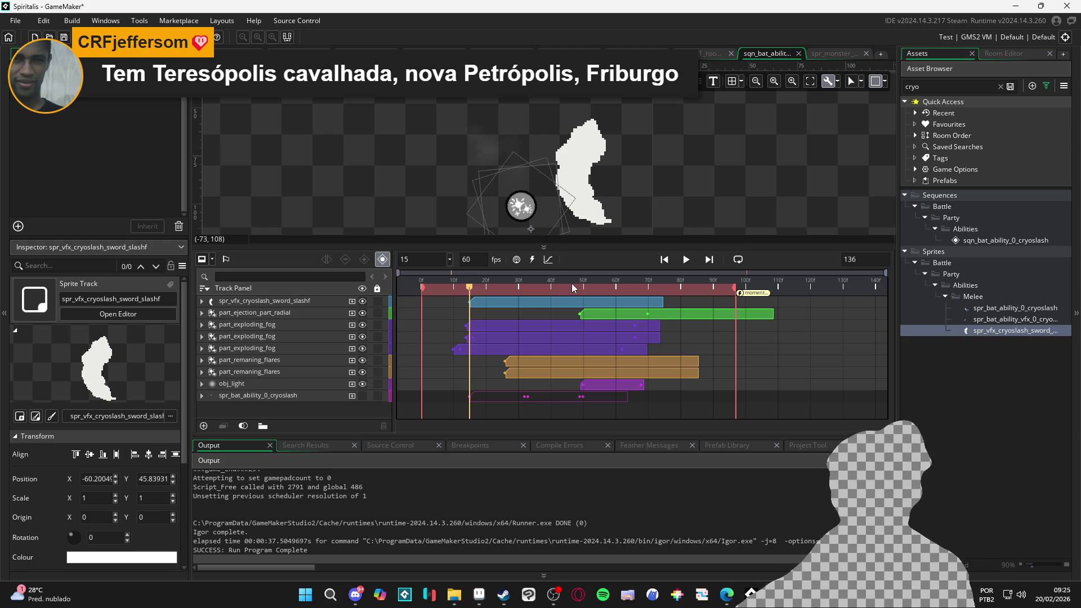
key(space)
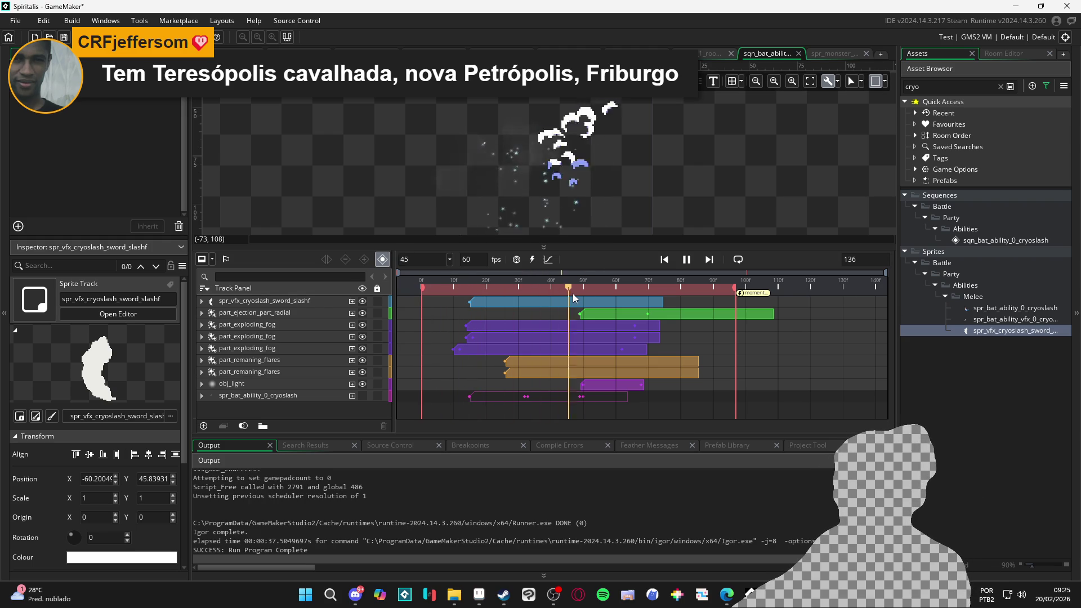
Scrub the slash frames with the bat track shown and hidden, then bring Aseprite forward.
click(423, 286)
mouse_move(423, 286)
mouse_down()
mouse_move(512, 279)
mouse_move(441, 282)
mouse_move(515, 284)
mouse_move(455, 292)
mouse_move(426, 285)
mouse_move(596, 296)
mouse_move(492, 289)
mouse_up()
click(362, 395)
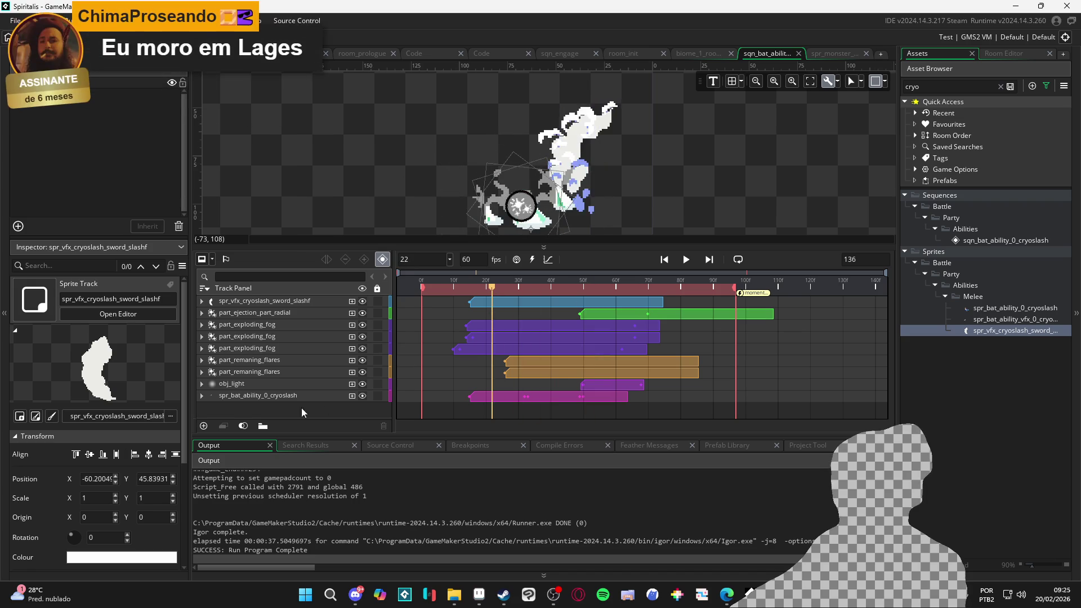
click(361, 395)
mouse_move(501, 286)
mouse_down()
mouse_move(527, 286)
mouse_move(438, 286)
mouse_move(501, 279)
mouse_up()
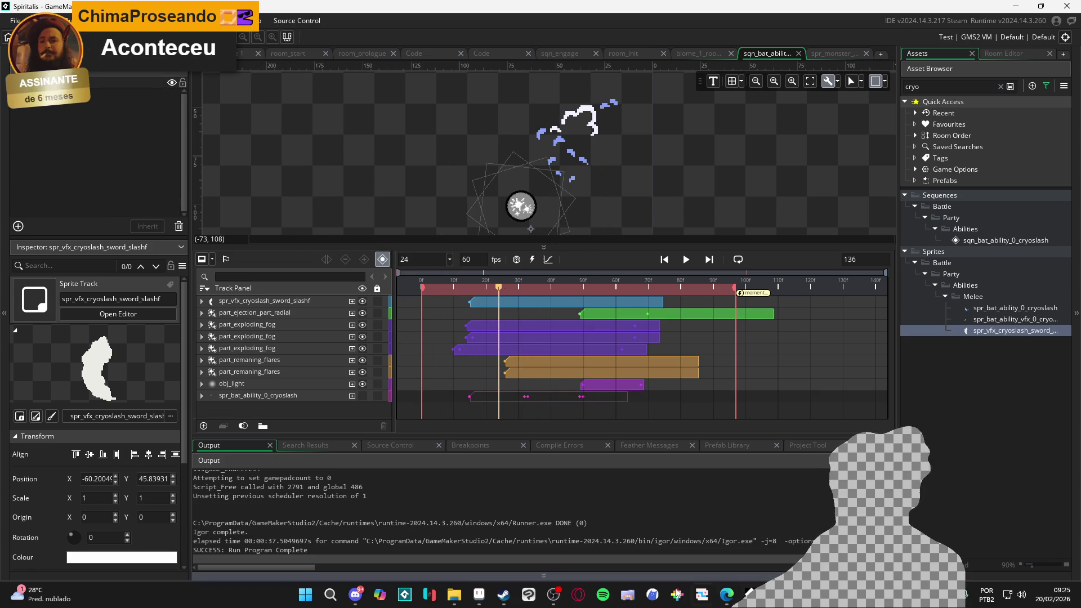
click(480, 594)
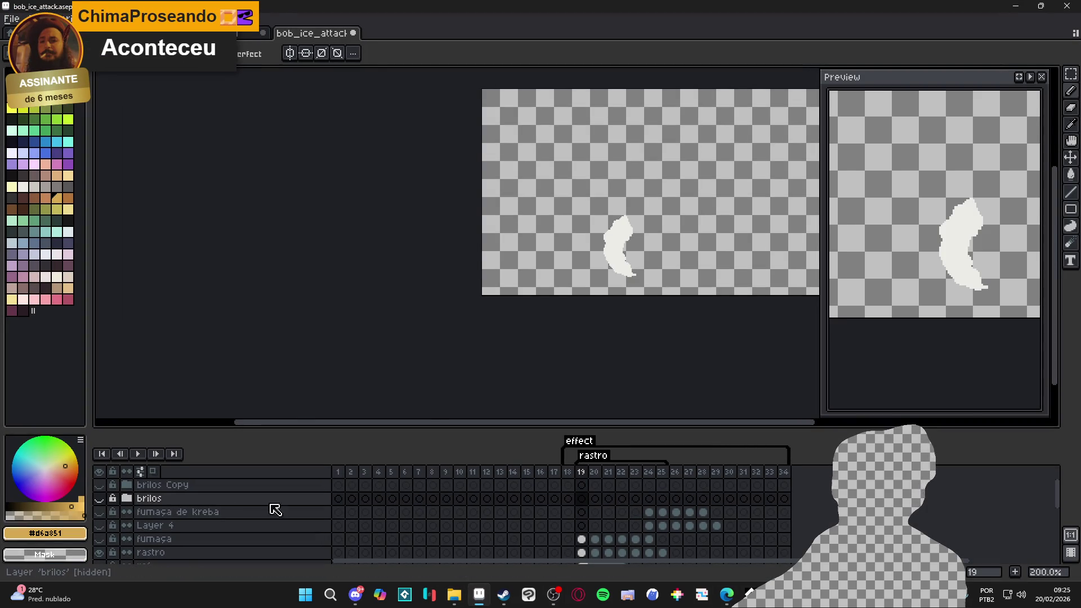
Show the brilos sparkle group, check its layers, and turn on the purple background layer.
click(100, 498)
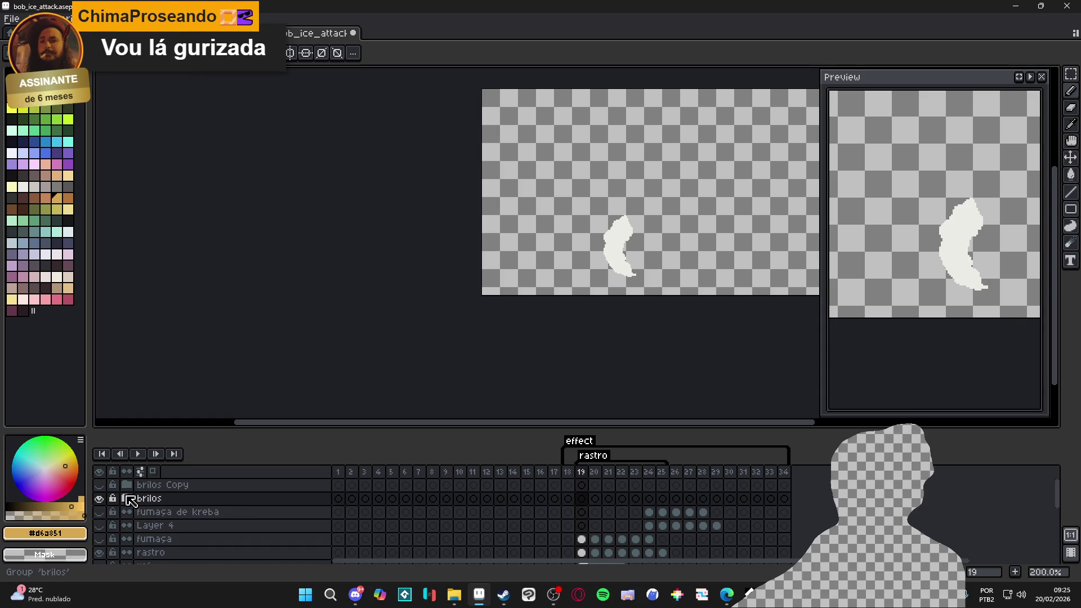
click(126, 498)
scroll(448, 526, down, 5)
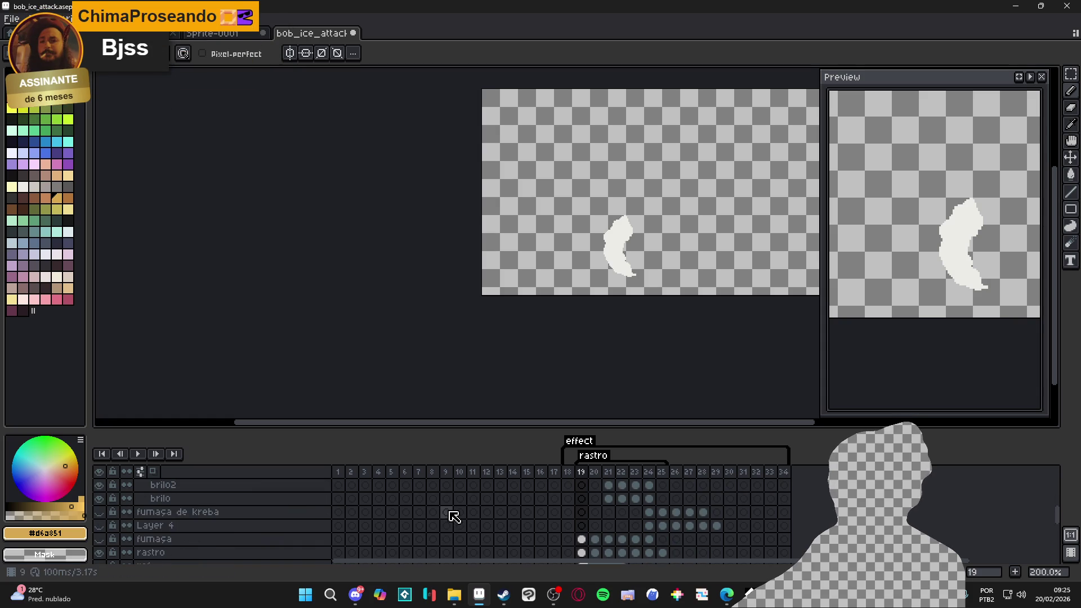
scroll(456, 519, up, 5)
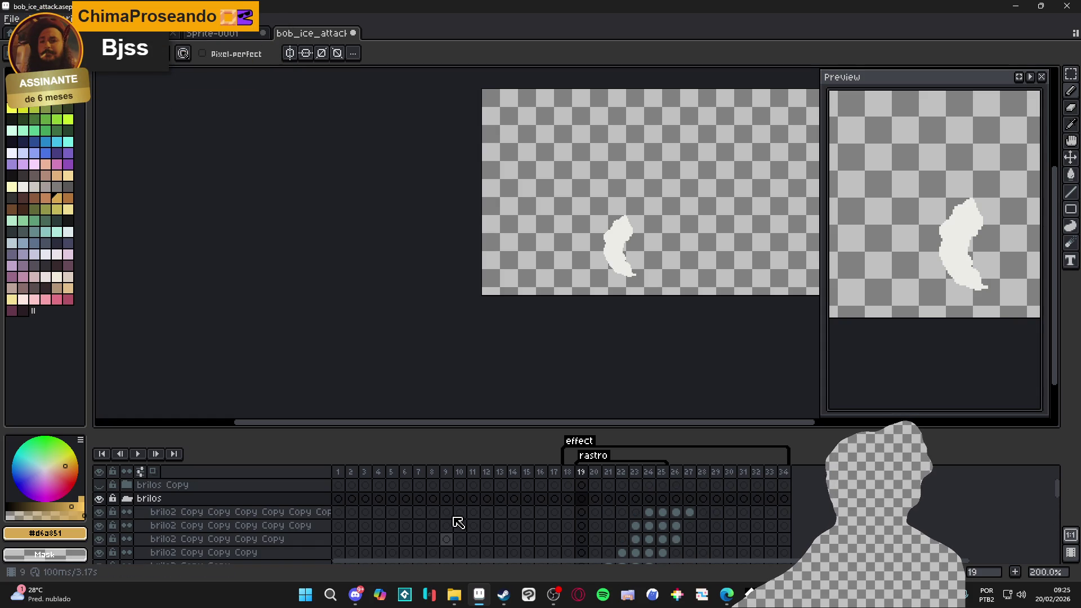
click(126, 498)
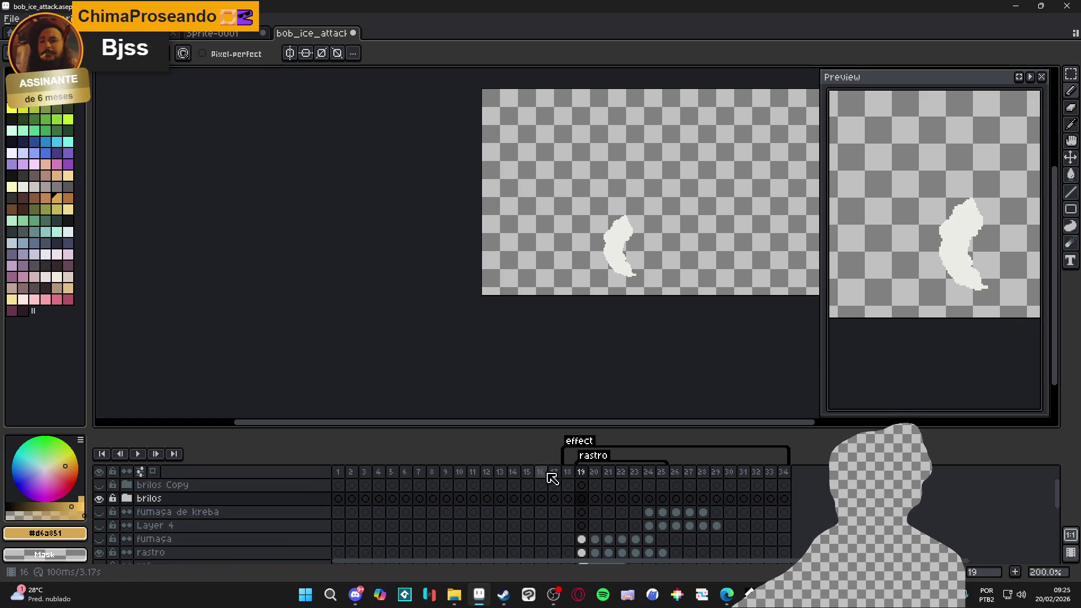
scroll(286, 535, down, 5)
click(99, 543)
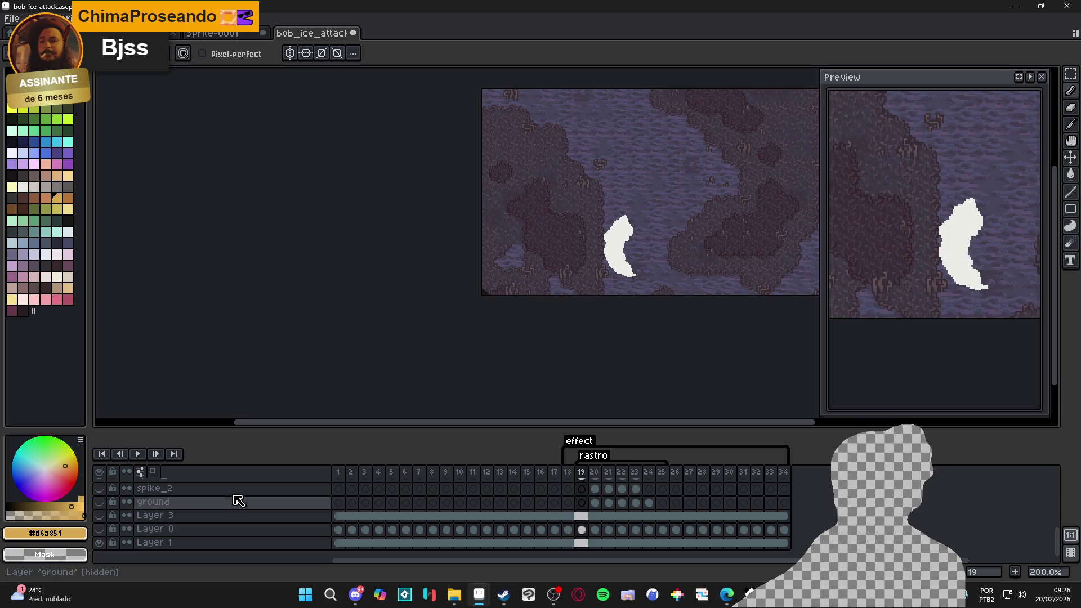
scroll(557, 479, up, 5)
Play the slash animation from frame 18, then step back to frames 28 and 27.
click(567, 499)
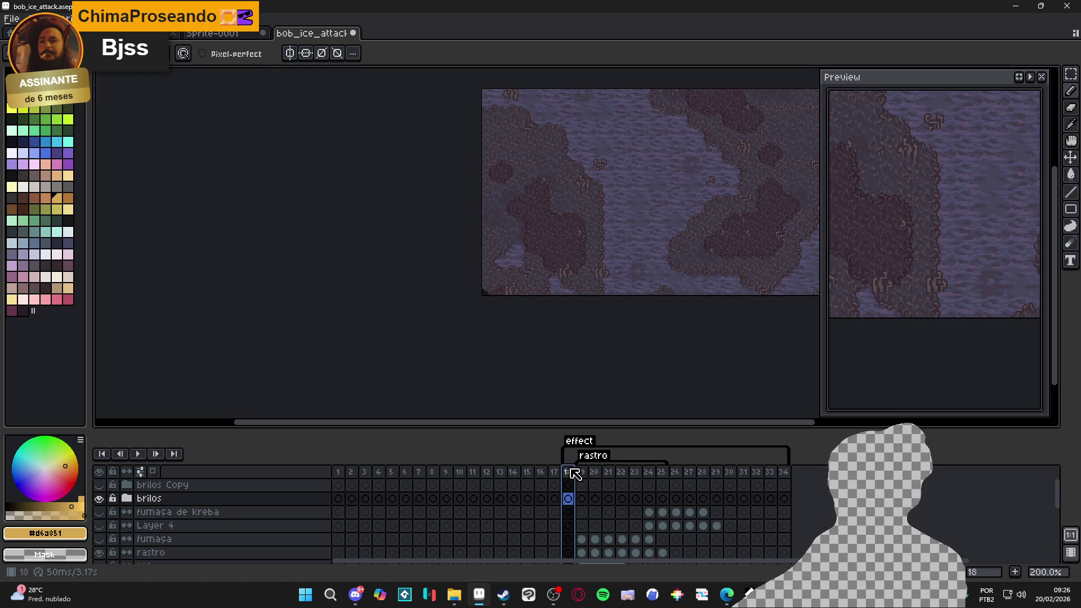
key(Return)
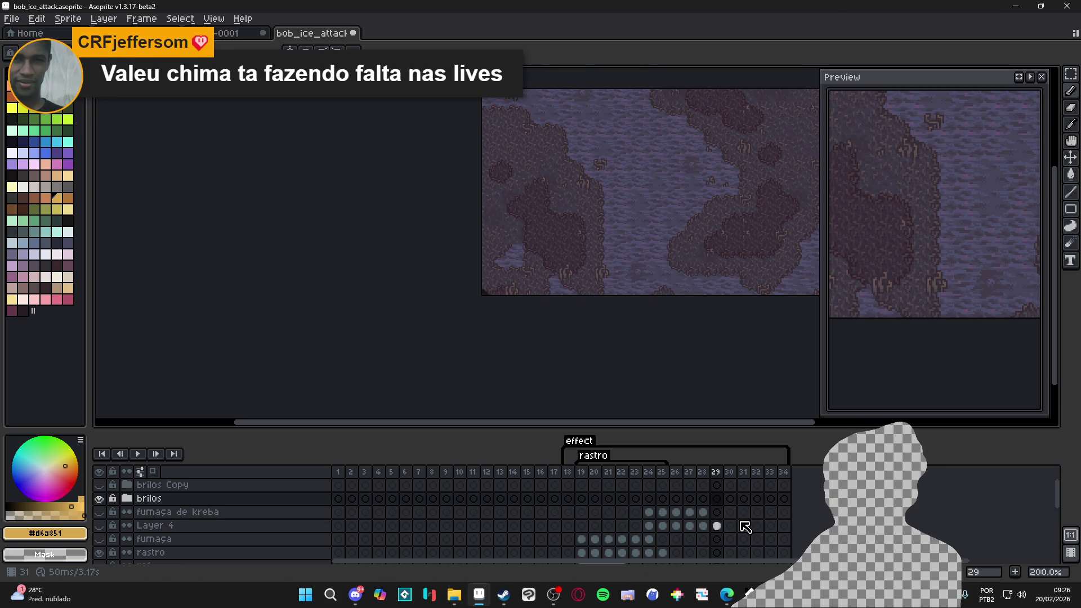
scroll(745, 528, down, 1)
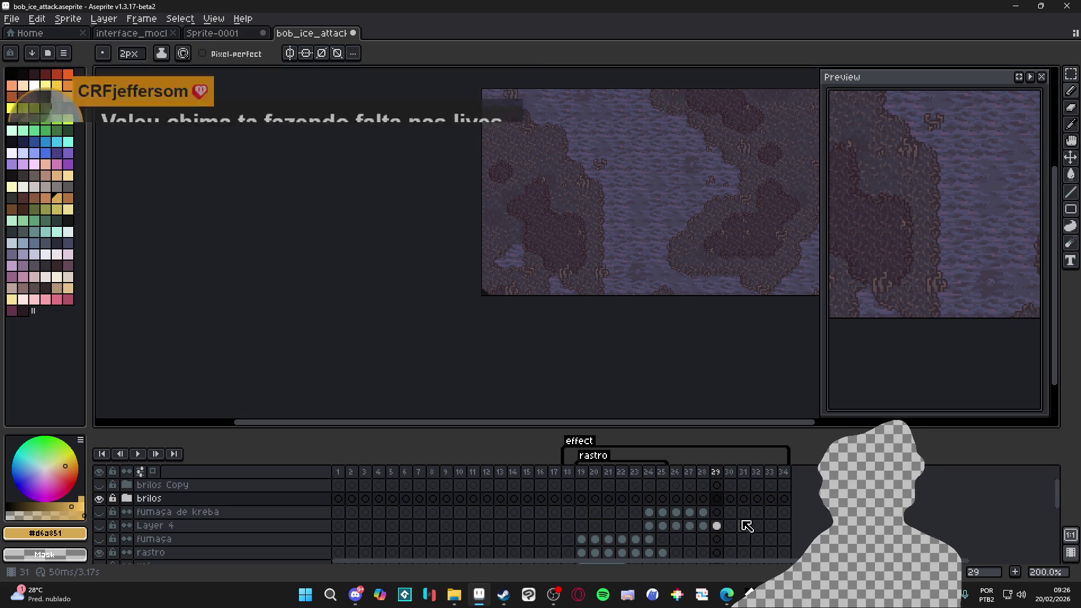
scroll(747, 525, up, 1)
key(Left)
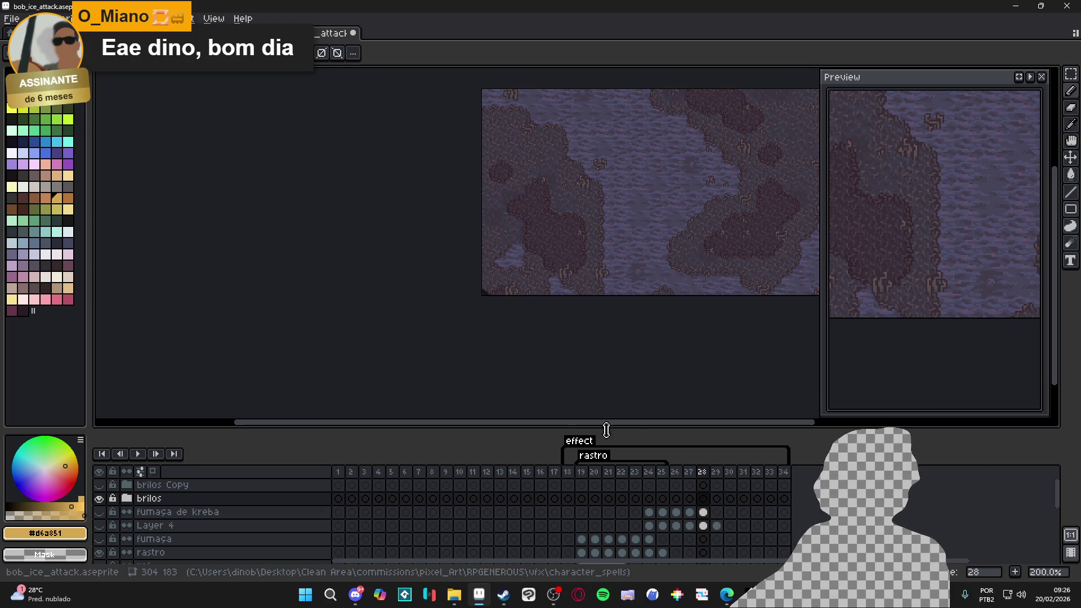
click(683, 501)
Extend the rastro tag so it ends at frame 28.
click(702, 512)
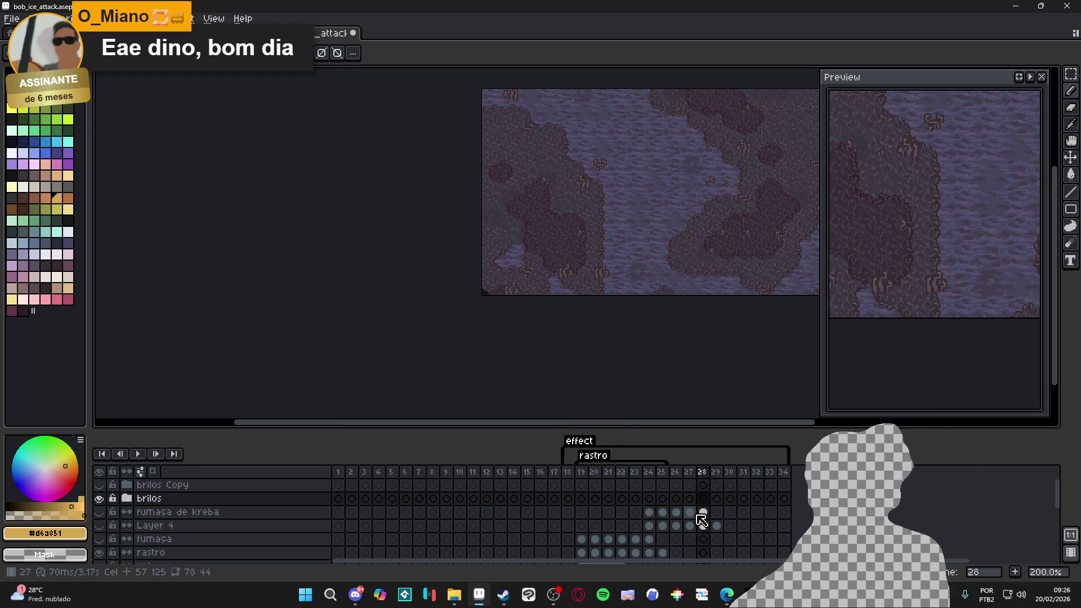
double_click(583, 457)
key(Tab)
key(Tab)
text(28)
key(Return)
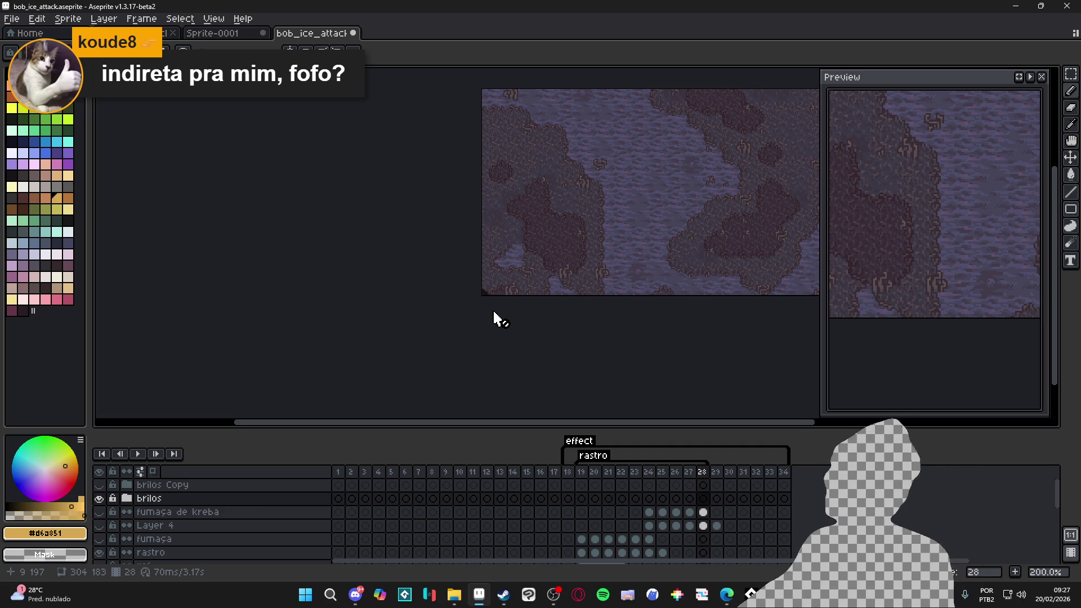
Hide the purple background layer and select frame 20.
scroll(394, 524, down, 5)
click(99, 549)
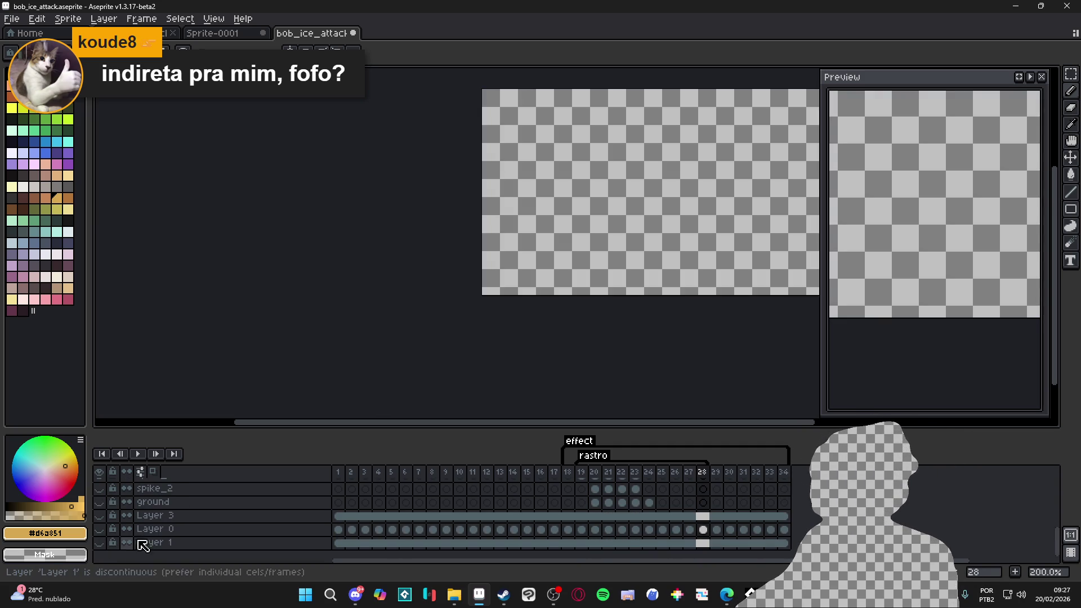
scroll(338, 524, up, 2)
scroll(563, 506, up, 4)
click(595, 473)
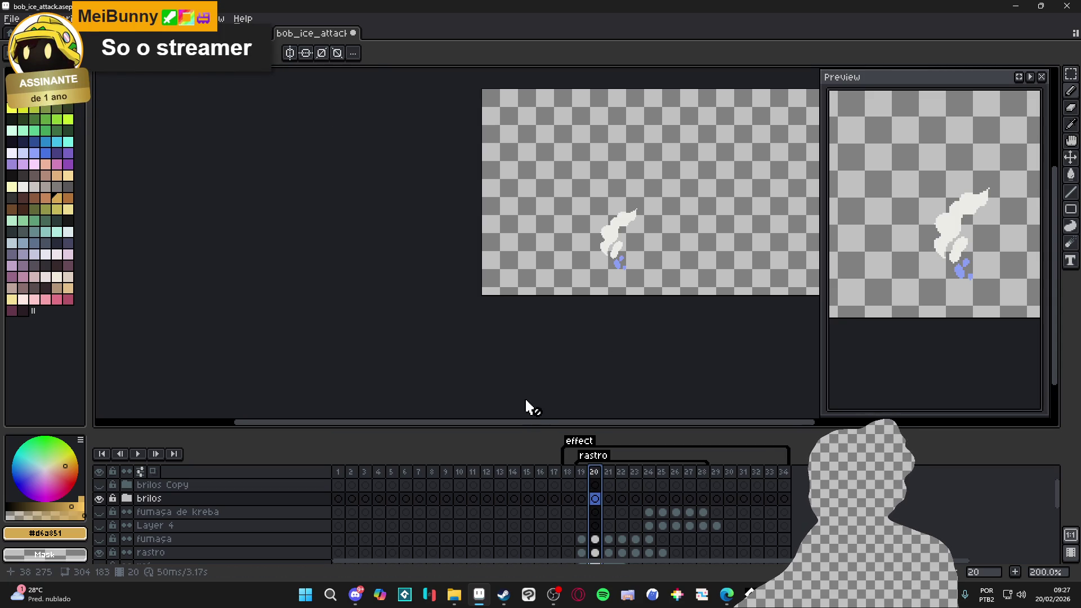
Re-export the rastro tag, overwriting spr_vfx_cryoslash_sword_slashf.gif.
key(ctrl+alt+shift+s)
click(653, 146)
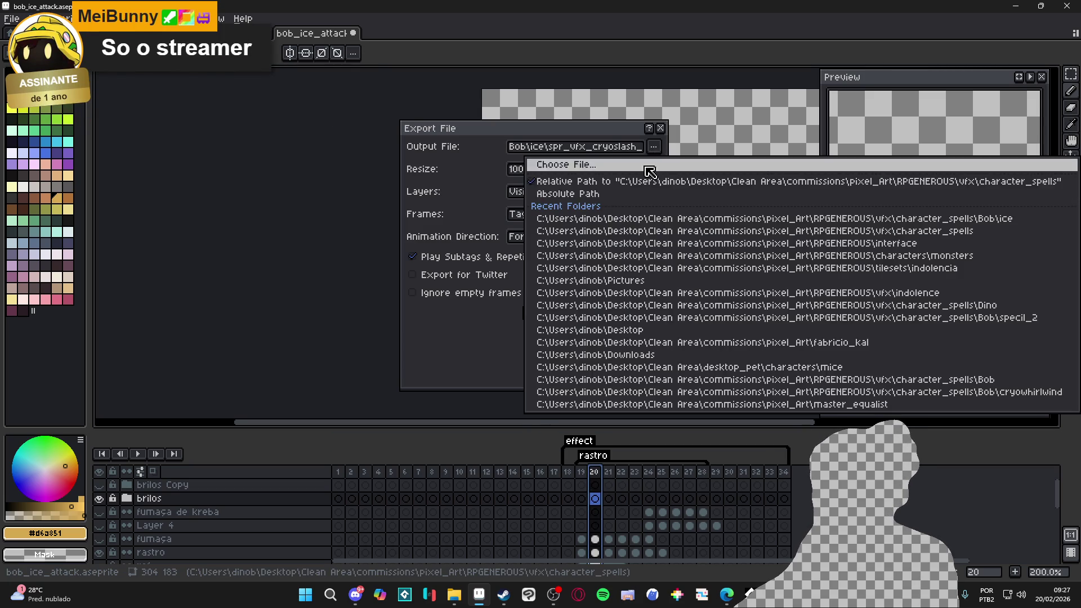
click(580, 164)
double_click(864, 169)
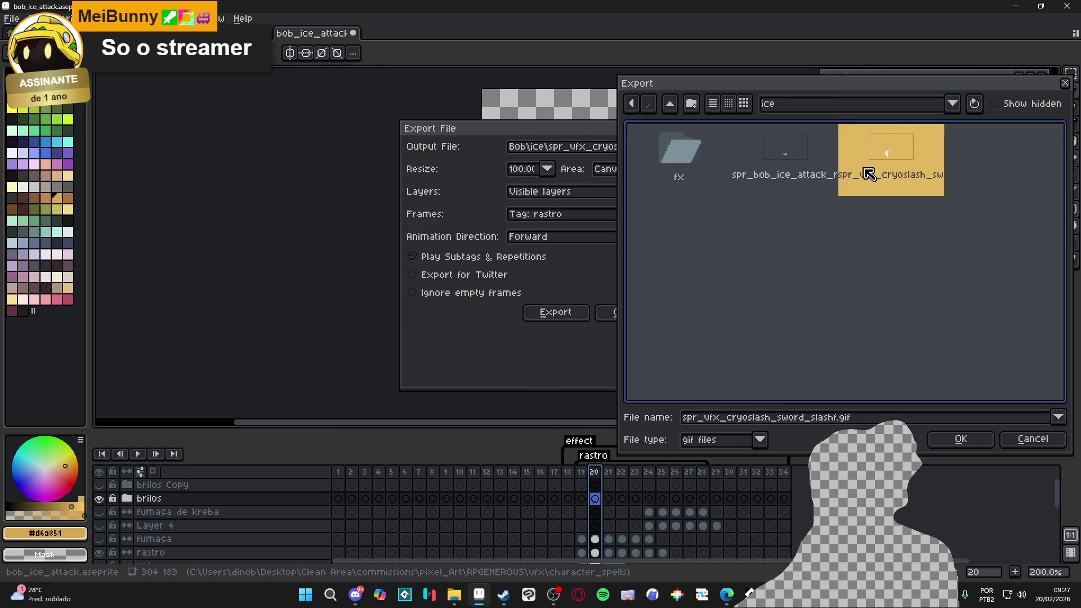
click(461, 281)
click(542, 313)
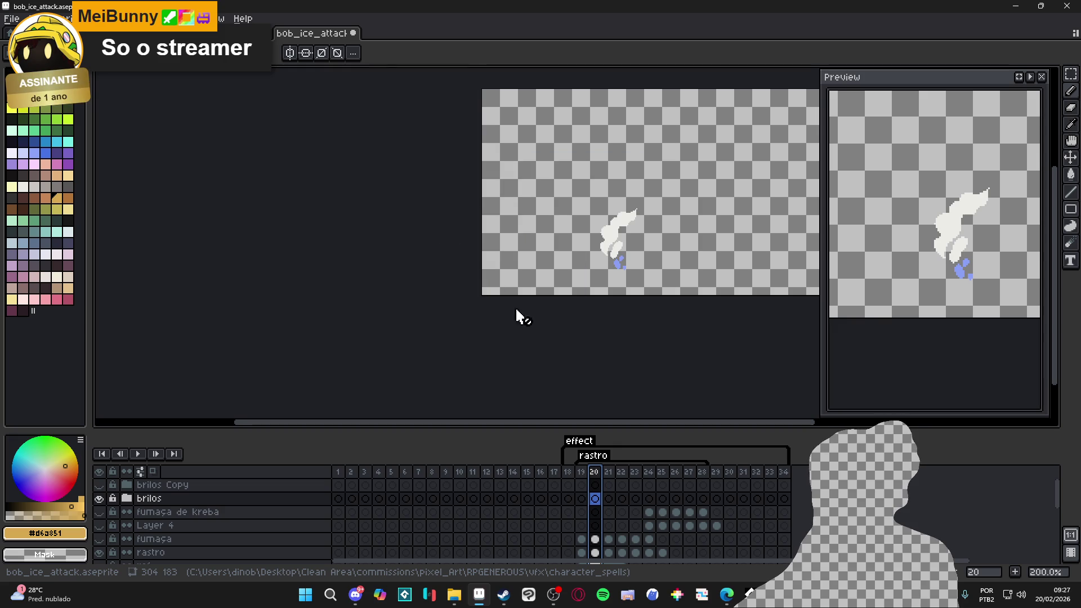
key(ctrl+Tab)
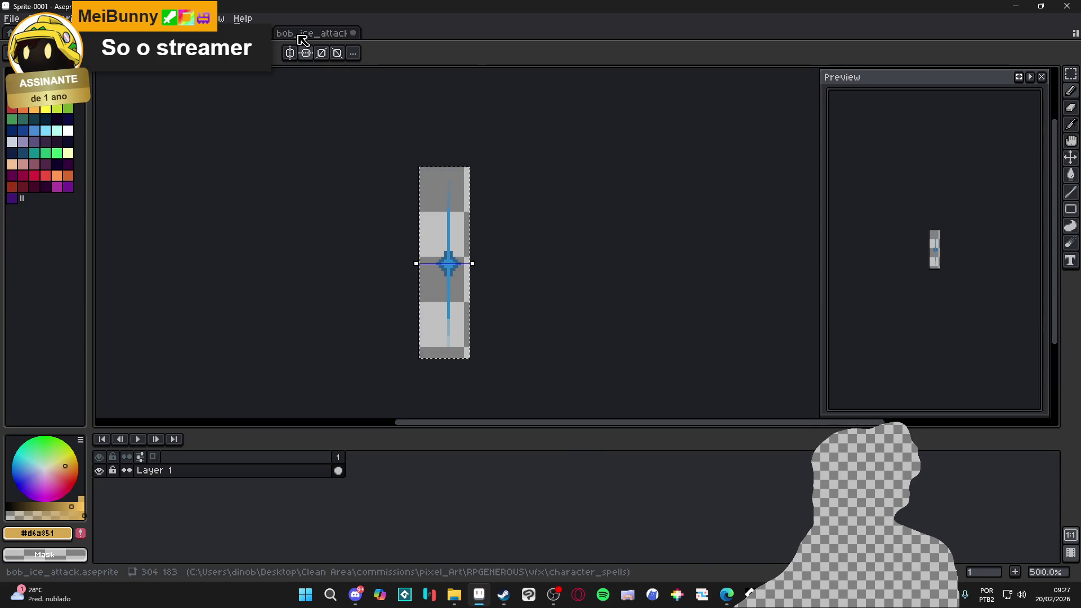
Drag the exported cryoslash gif into Aseprite, trim it to 42 × 74, and play its 10 frames.
click(311, 33)
click(454, 595)
drag(550, 197, 650, 35)
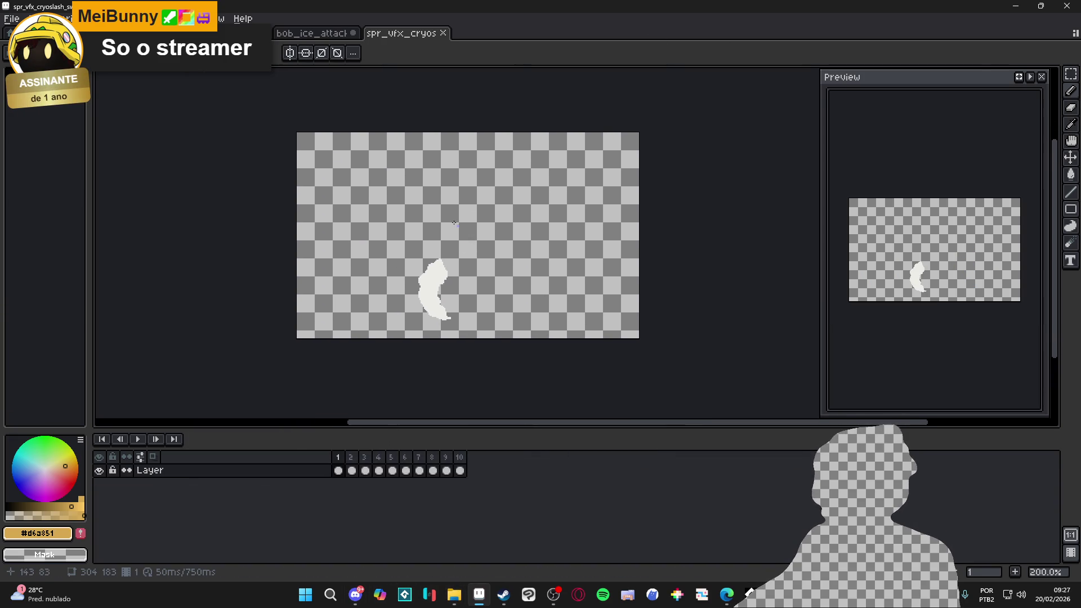
click(62, 18)
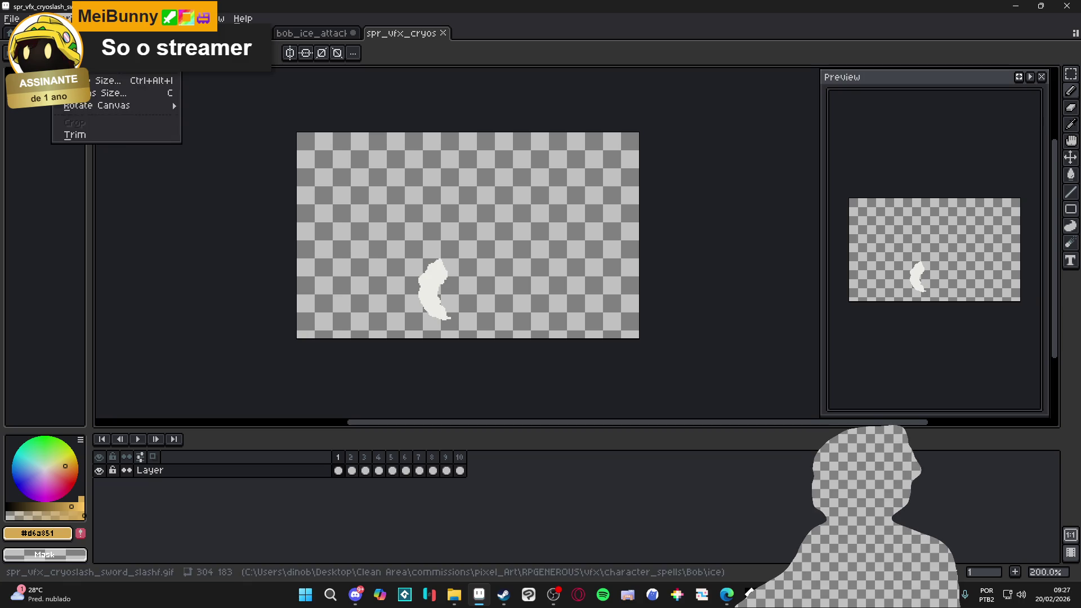
click(116, 141)
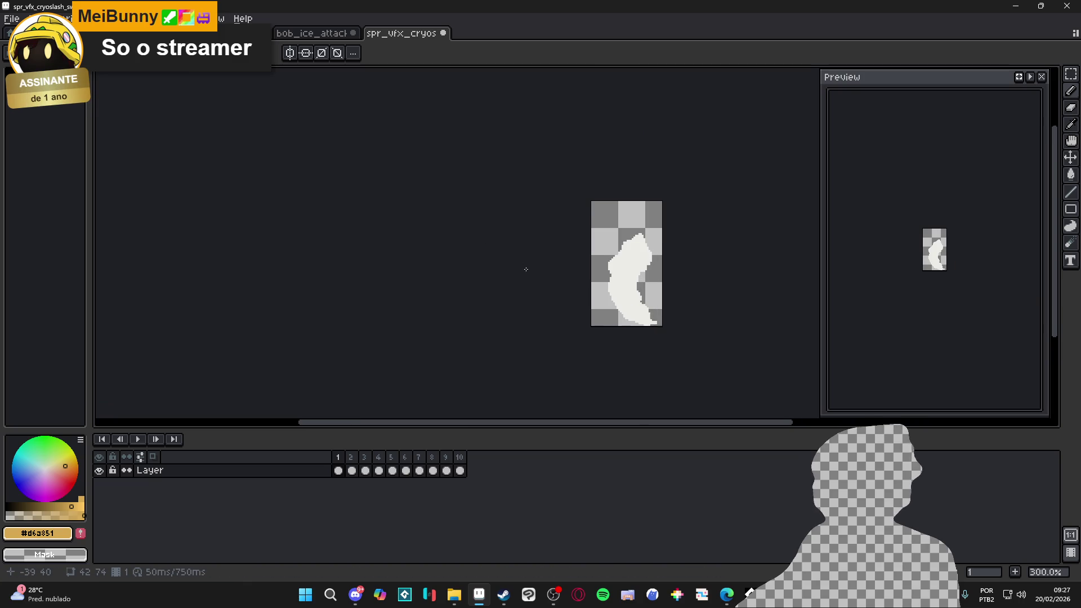
click(138, 441)
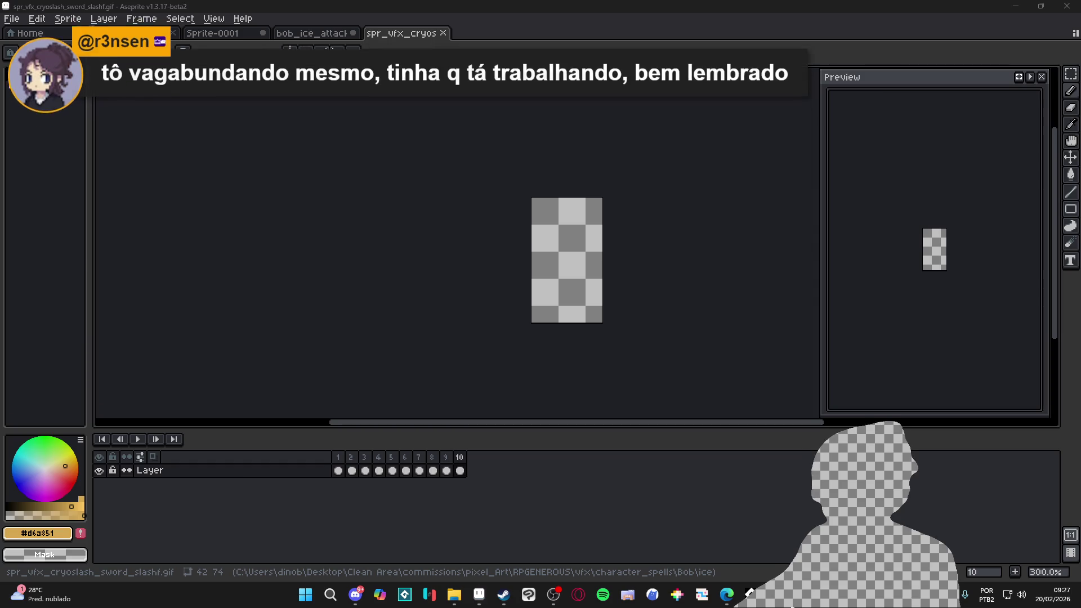
key(alt+Tab)
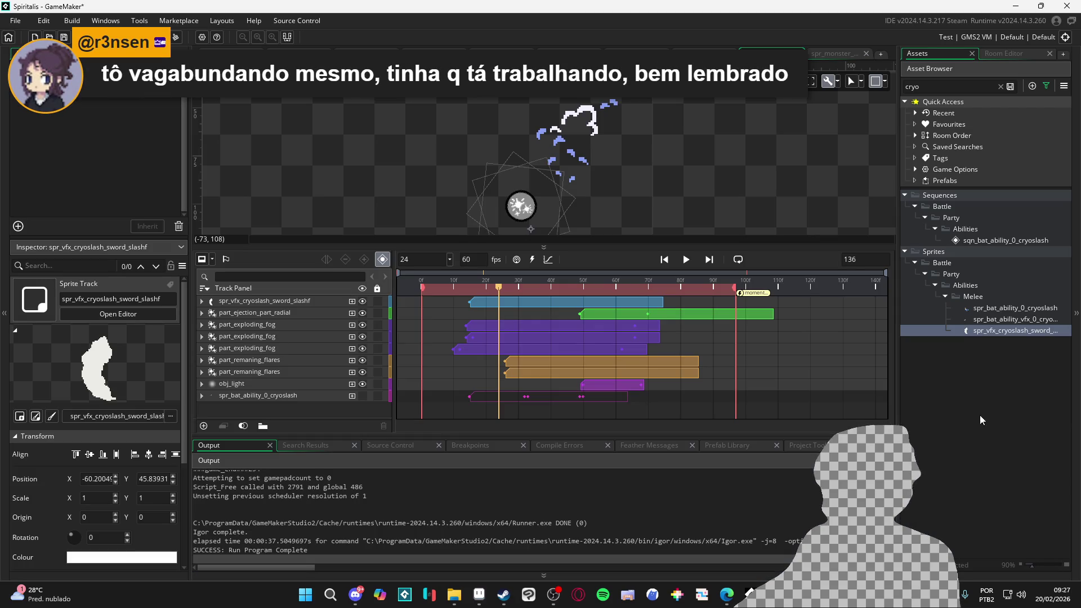
Open spr_vfx_cryoslash_sword_slashf's import browser and navigate up to the project's vfx folder.
double_click(992, 330)
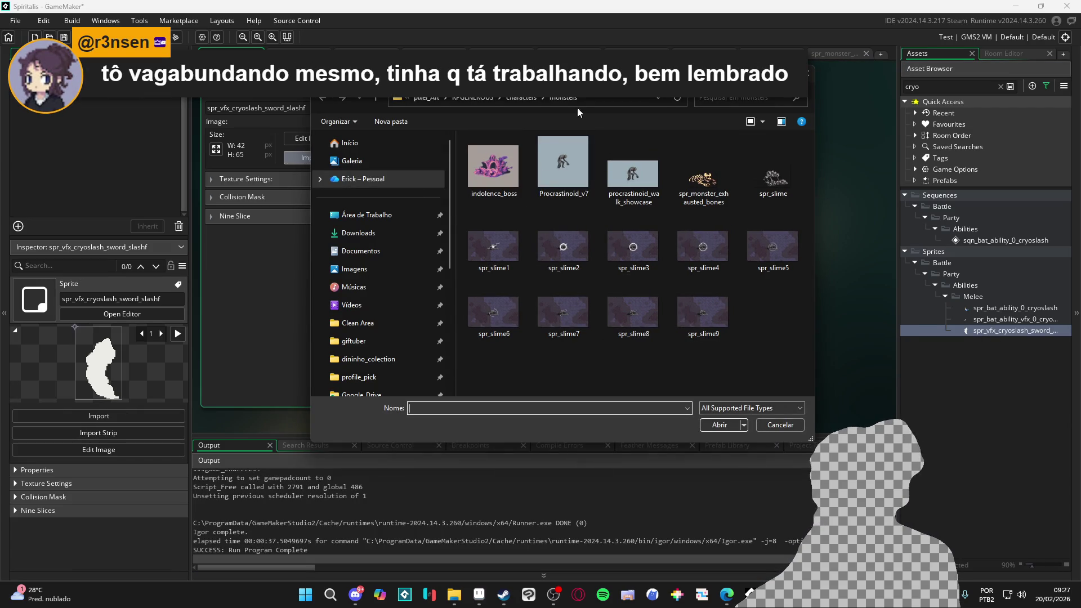
click(531, 98)
click(631, 166)
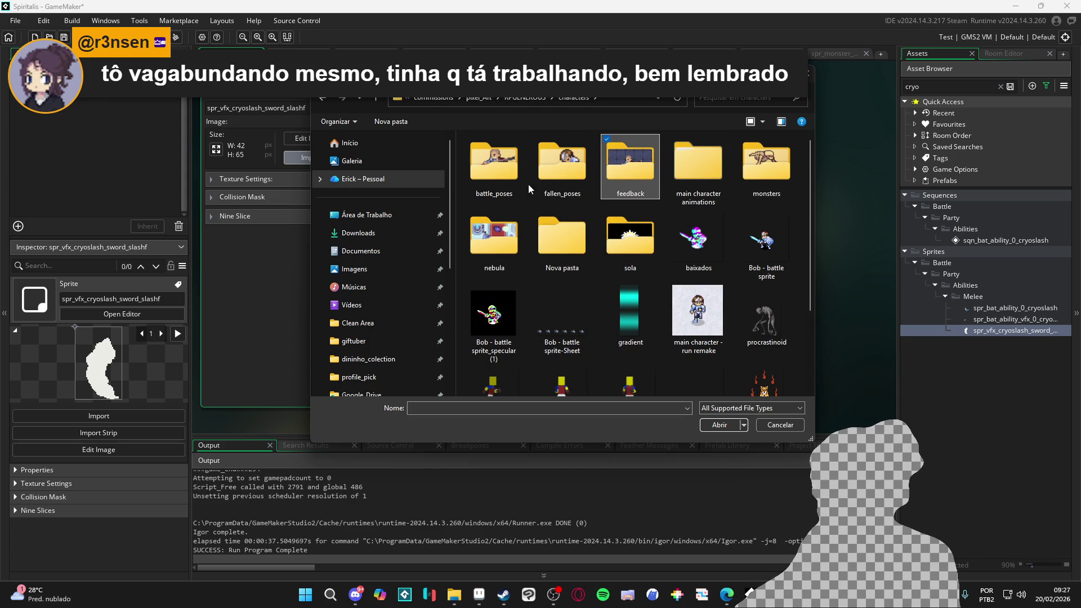
click(529, 98)
click(579, 209)
double_click(579, 208)
scroll(620, 305, down, 1)
scroll(619, 305, up, 1)
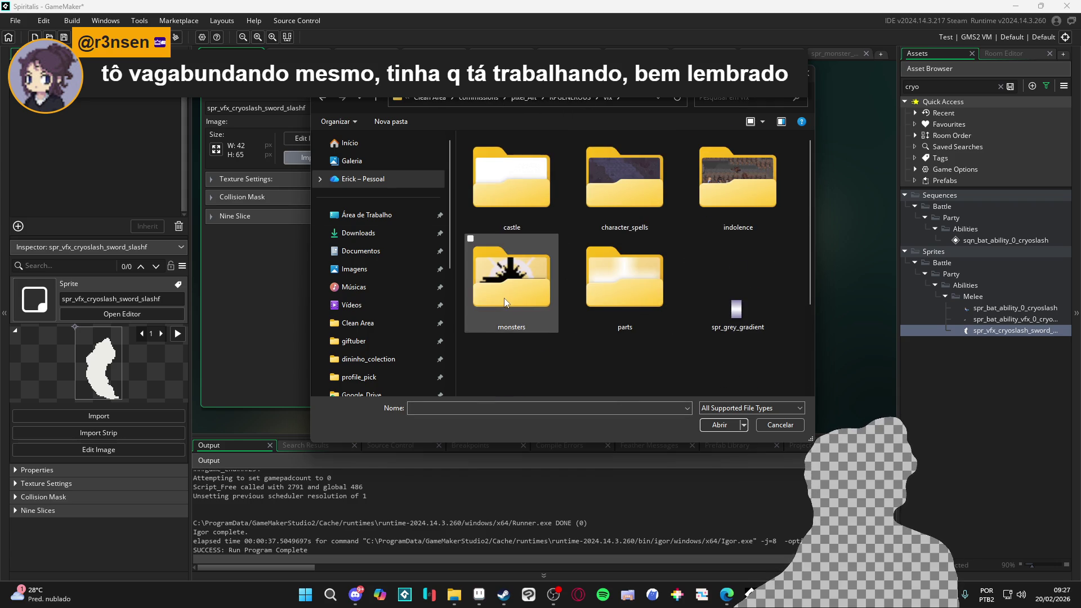
Import the cryoslash frames from vfx/character_spells/bob/ice, then return to the cryoslash sequence.
click(620, 203)
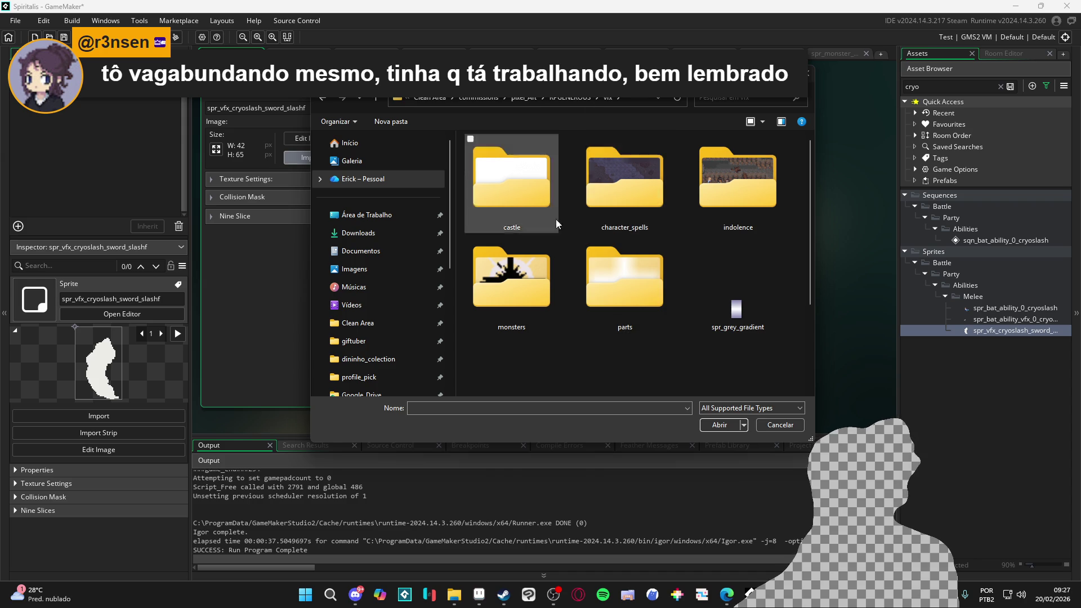
double_click(636, 198)
double_click(495, 168)
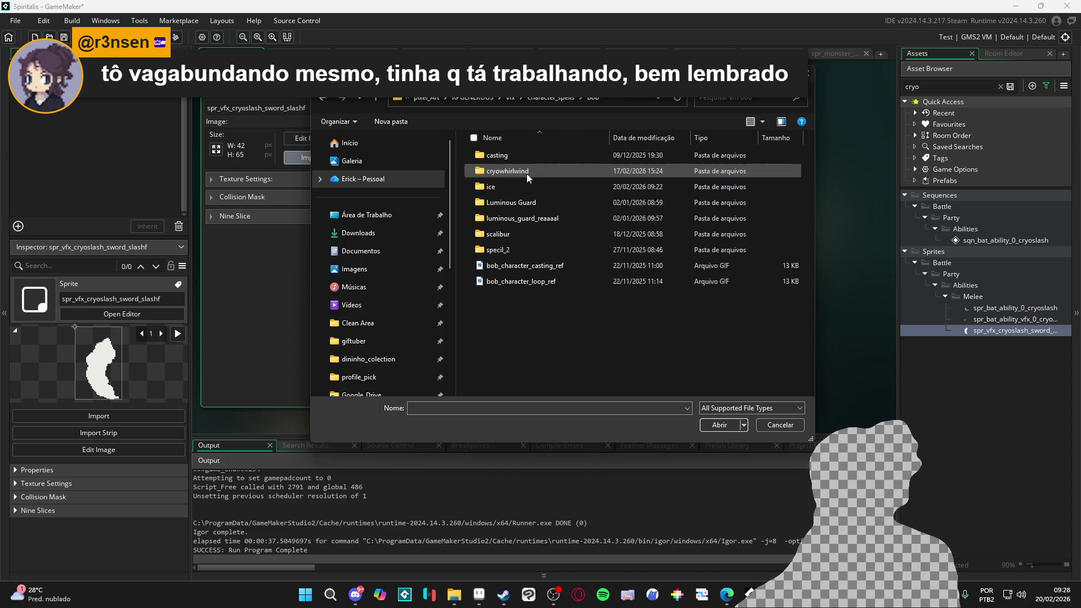
double_click(515, 188)
double_click(645, 195)
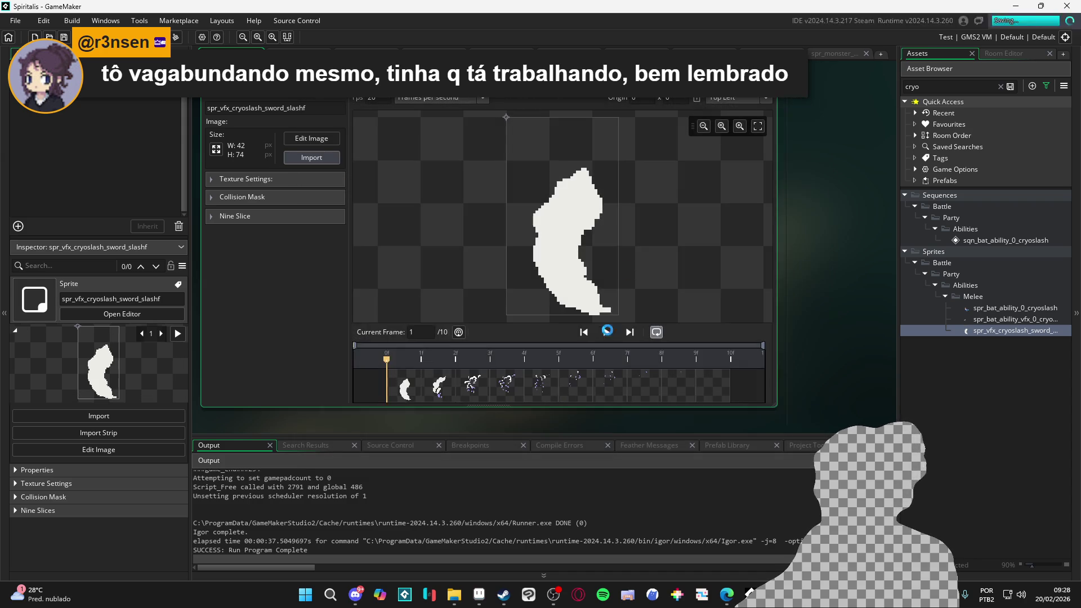
click(831, 55)
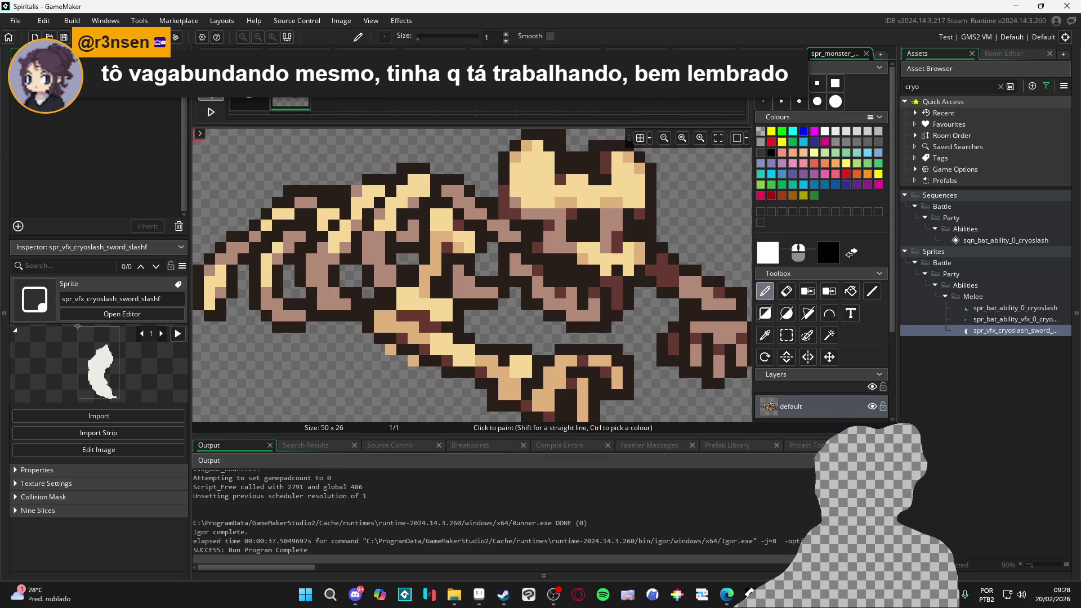
click(772, 53)
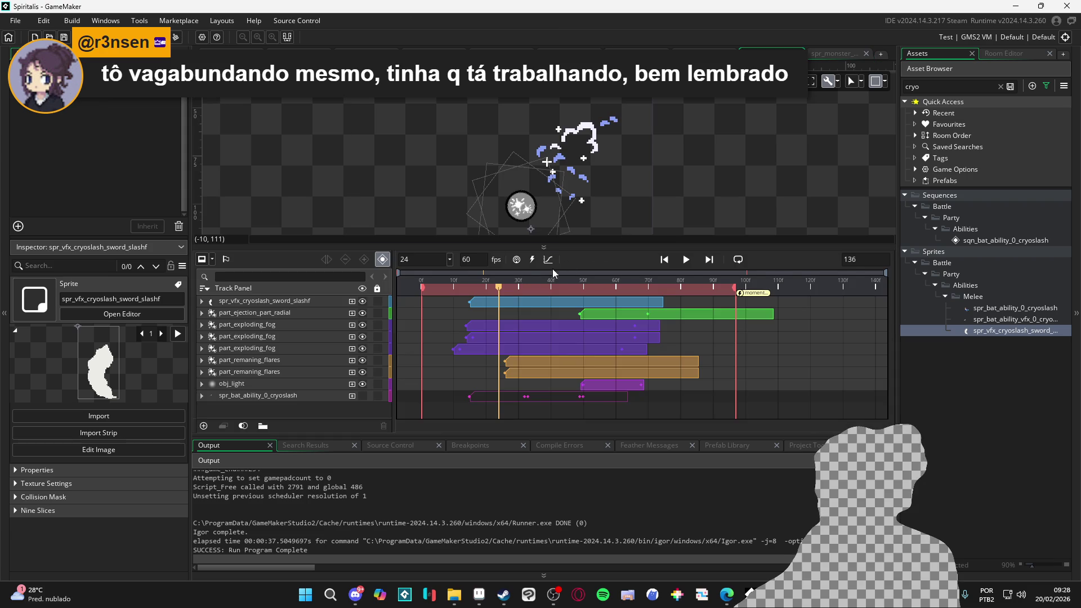
Trim the sword slash clip to end at the playhead and play the sequence from the start.
mouse_move(497, 286)
mouse_down()
mouse_move(431, 287)
mouse_move(560, 288)
mouse_up()
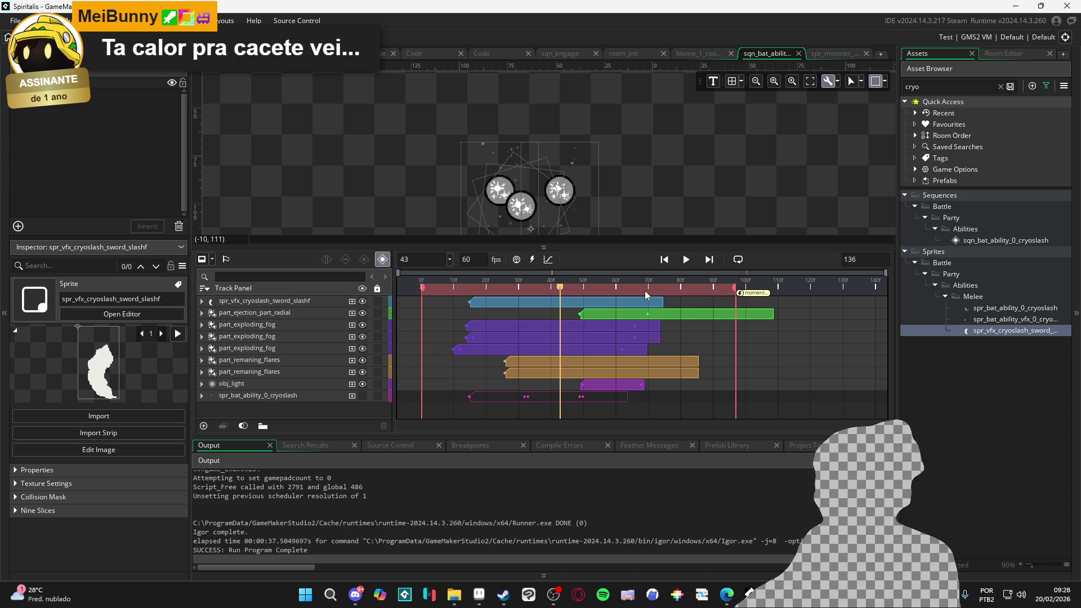
drag(663, 302, 559, 303)
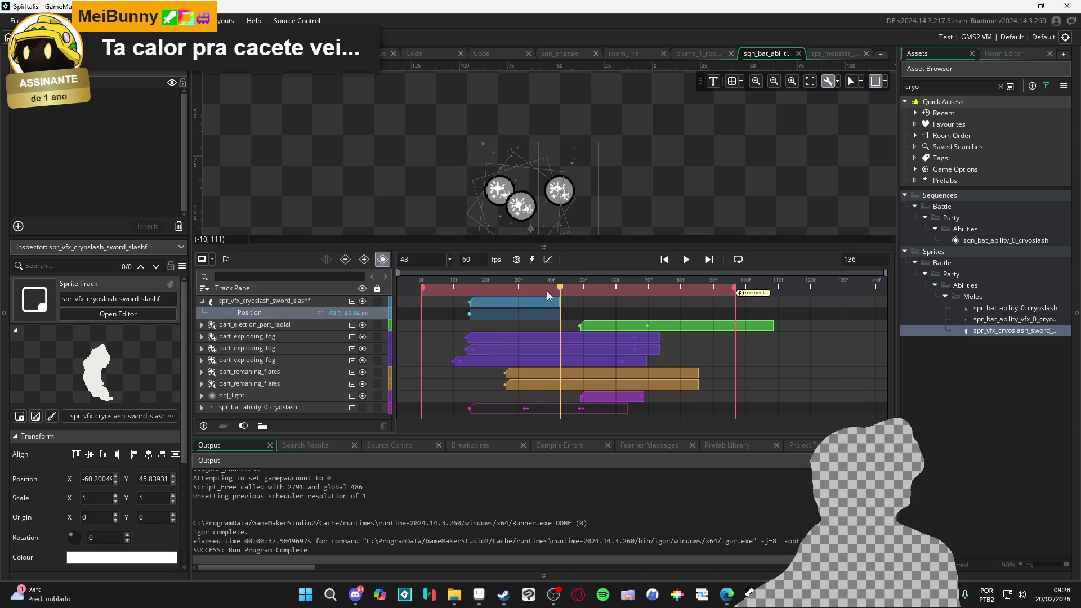
key(Home)
key(space)
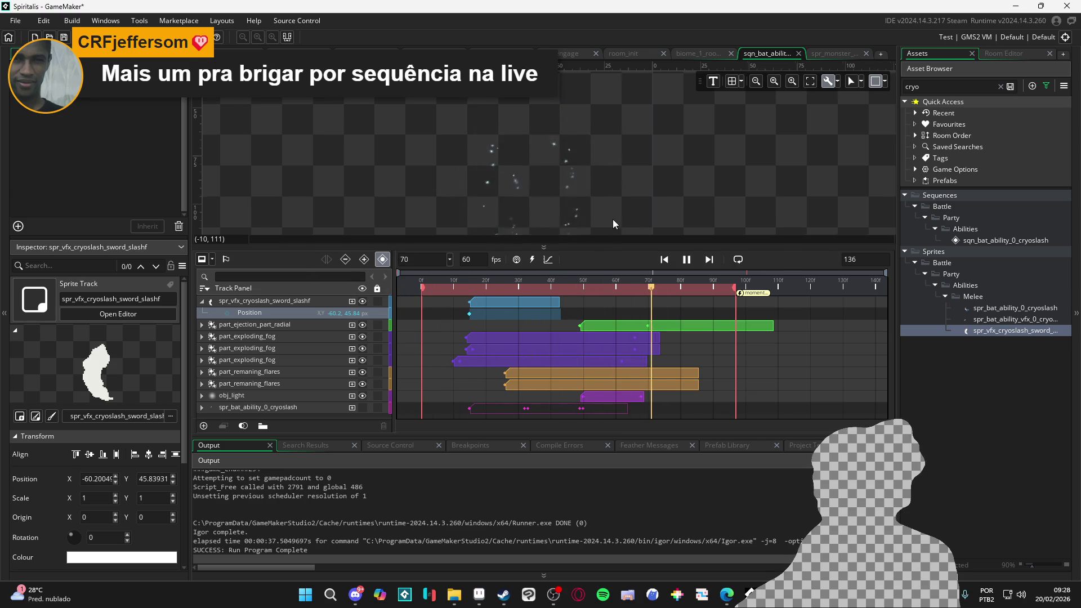
scroll(614, 218, down, 2)
drag(654, 206, 587, 157)
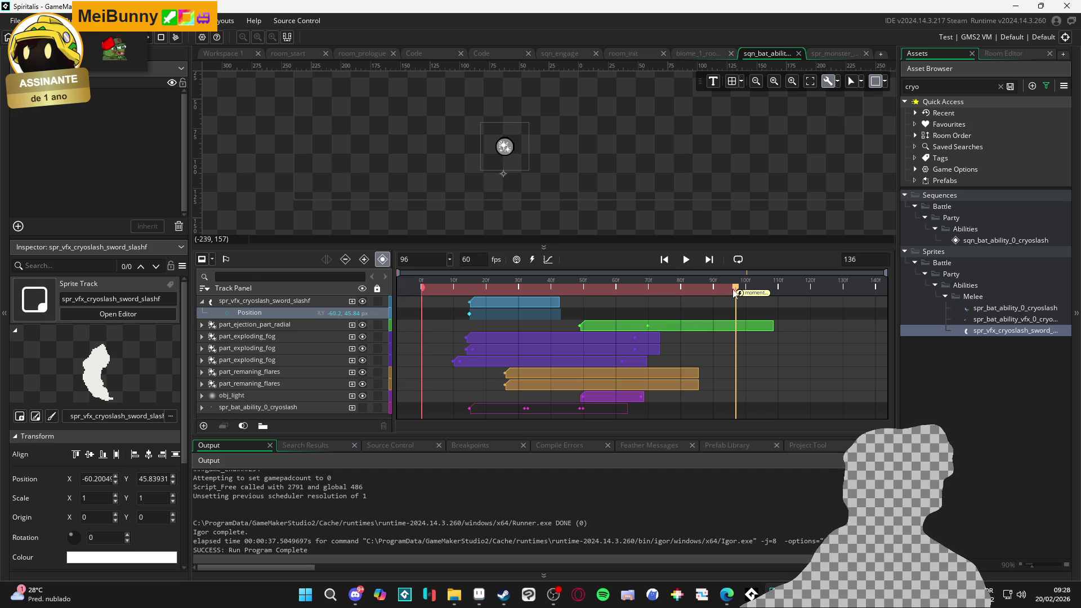
Make the spr_bat_ability_0_cryoslash track visible, replay, and scrub to frame 51.
click(363, 405)
key(space)
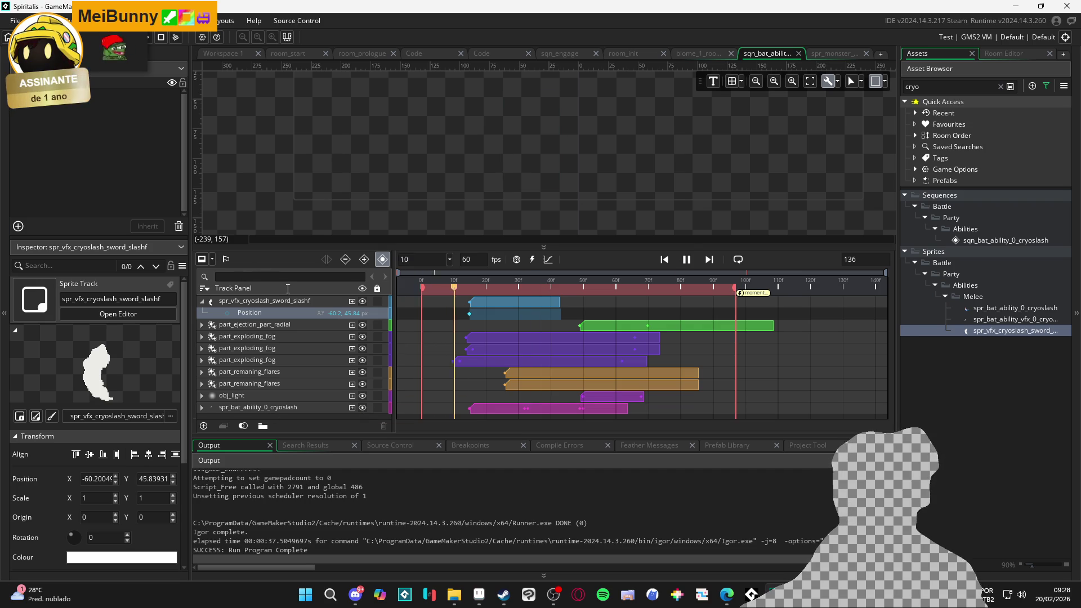
key(space)
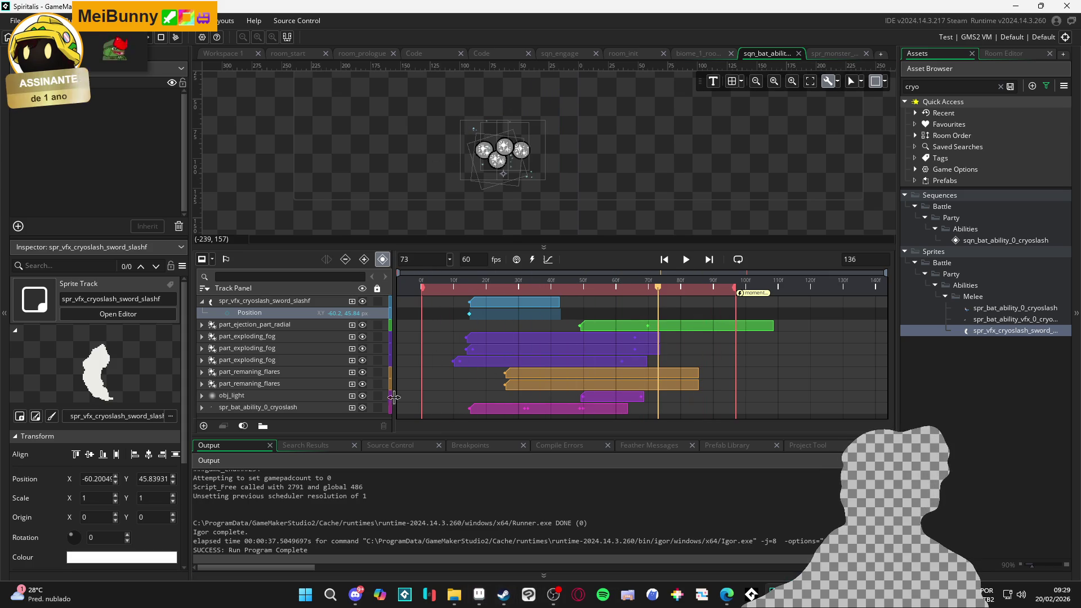
mouse_move(521, 288)
mouse_down()
mouse_move(502, 278)
mouse_move(607, 283)
mouse_move(575, 288)
mouse_move(632, 297)
mouse_up()
click(586, 281)
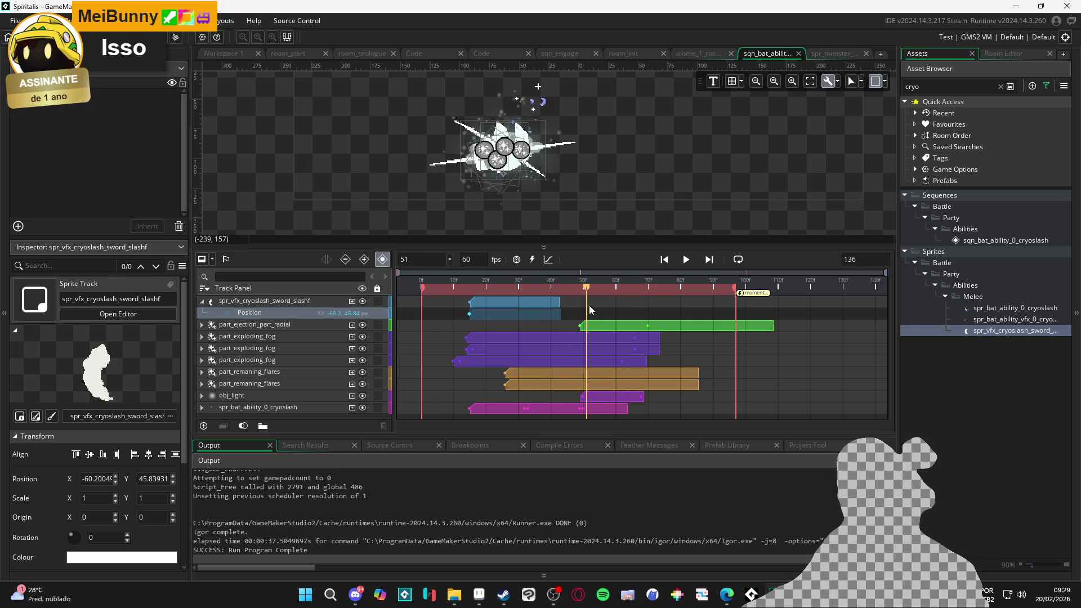
click(479, 594)
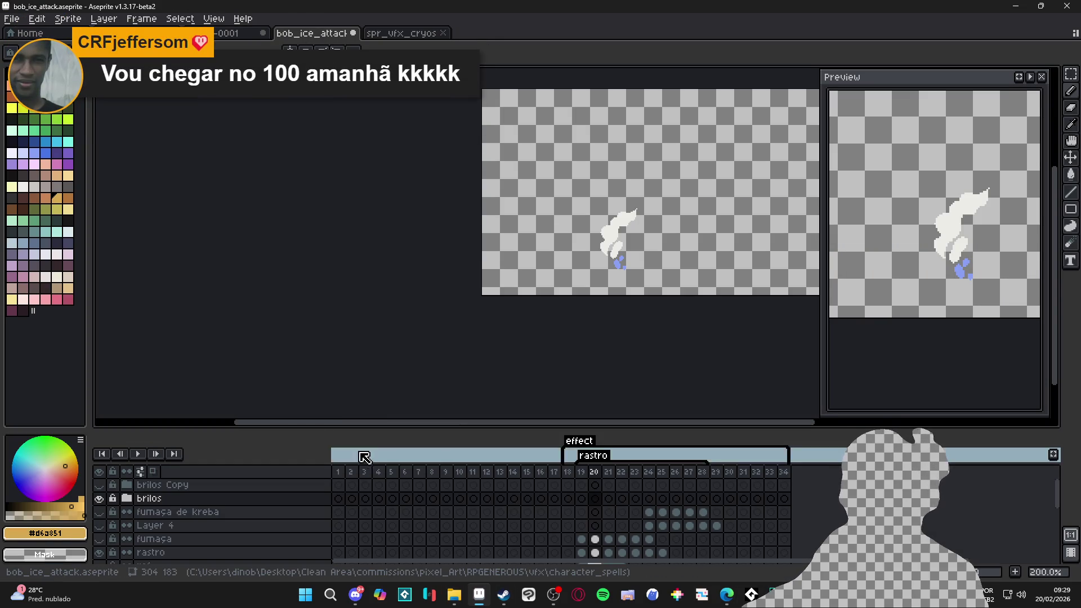
Enlarge the timeline and hide the rastro, Layer 1, Layer 0 and Layer 3 layers.
drag(387, 430, 409, 284)
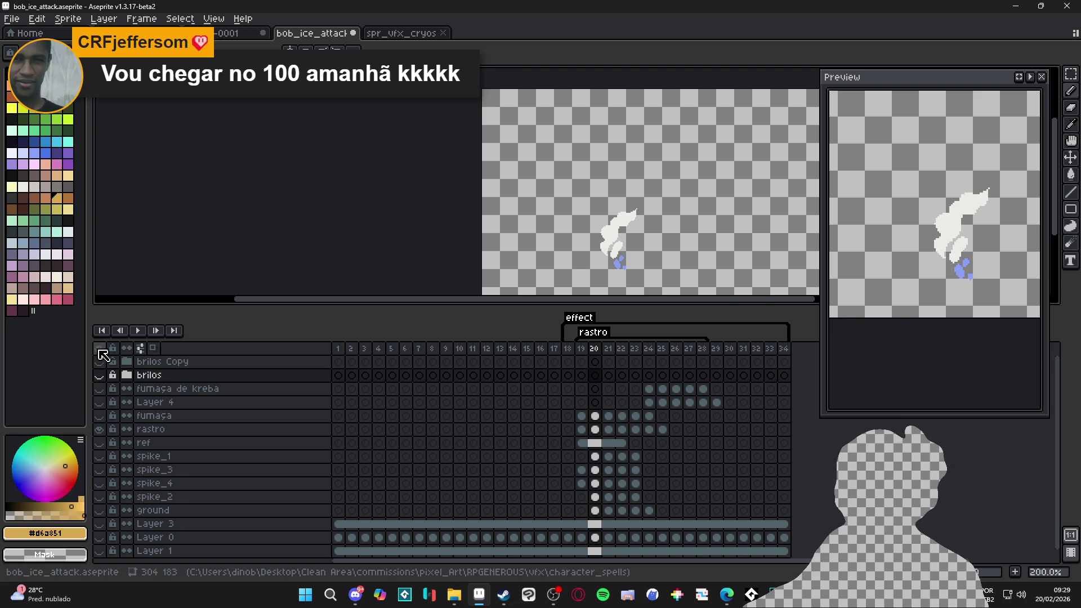
alt+click(100, 374)
click(100, 430)
scroll(104, 506, down, 1)
click(99, 543)
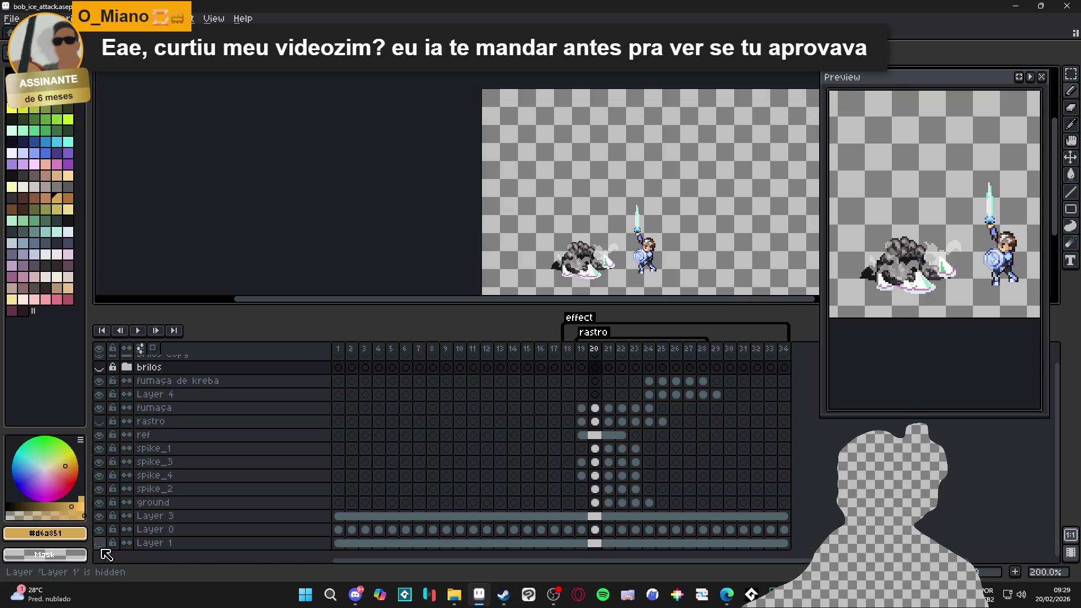
click(100, 529)
click(100, 529)
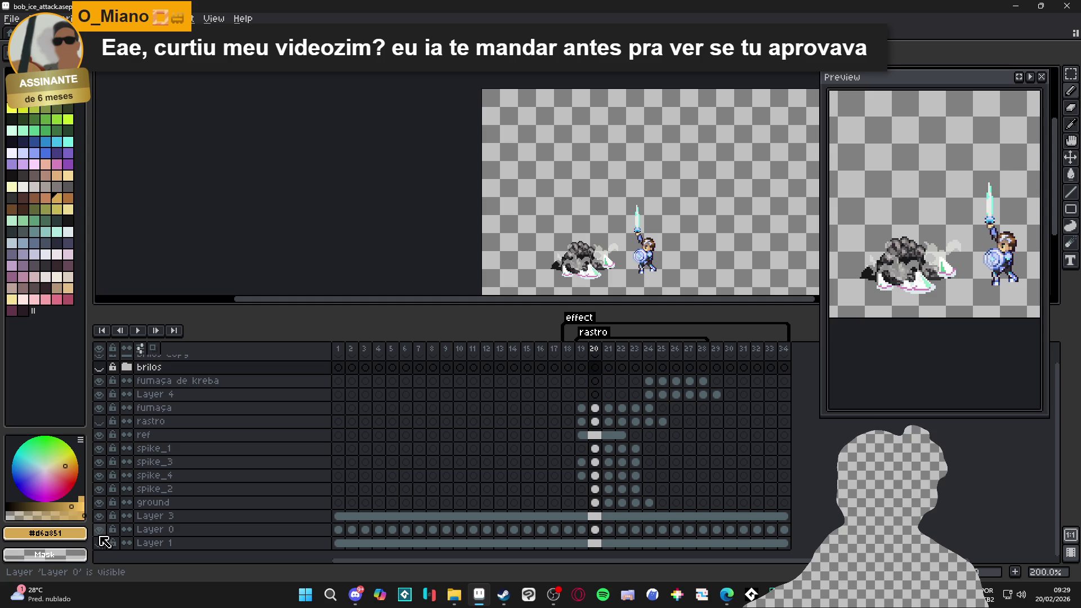
click(100, 529)
ctrl+click(589, 256)
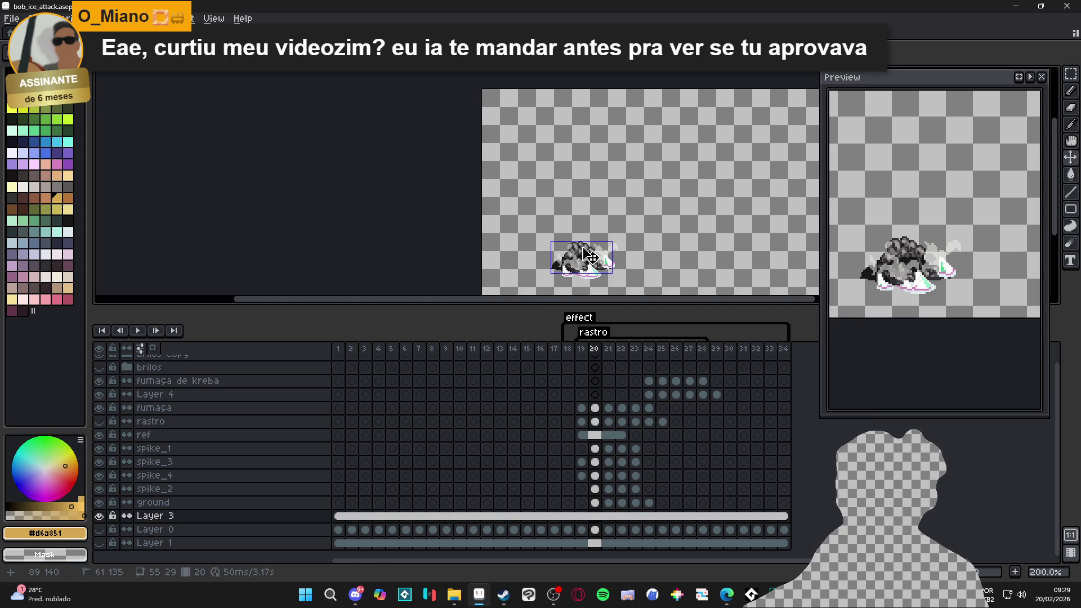
click(99, 516)
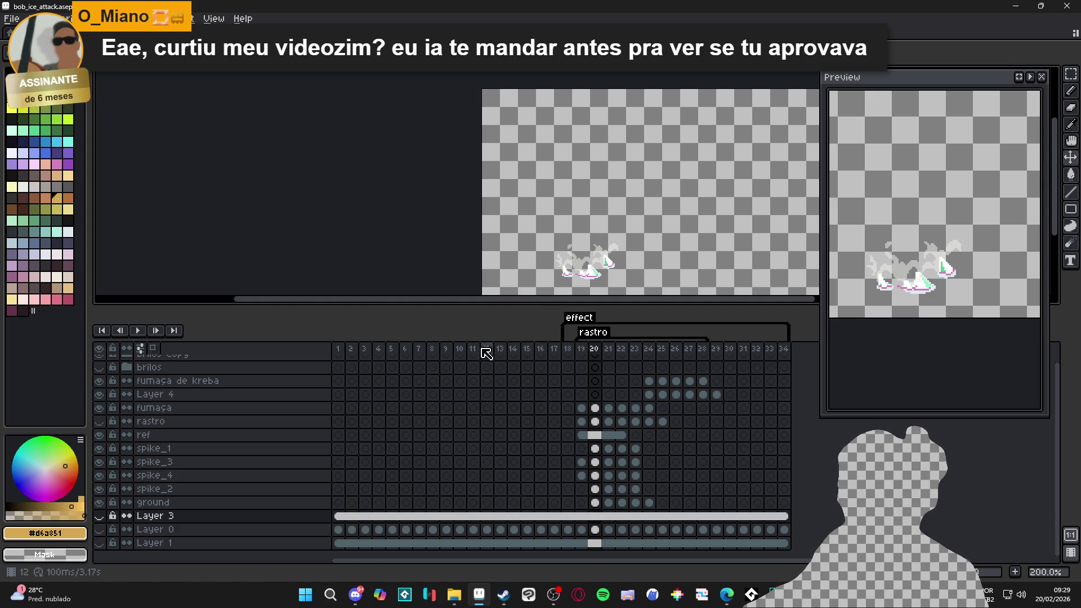
Play the effect-only animation from the first frames, then stop playback.
click(338, 349)
click(157, 333)
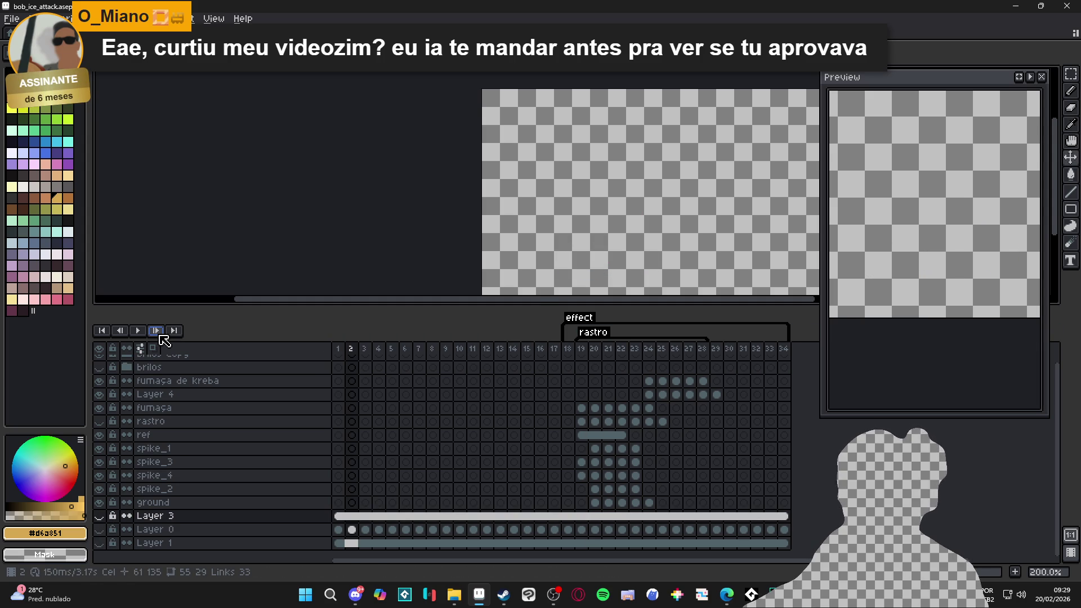
click(138, 330)
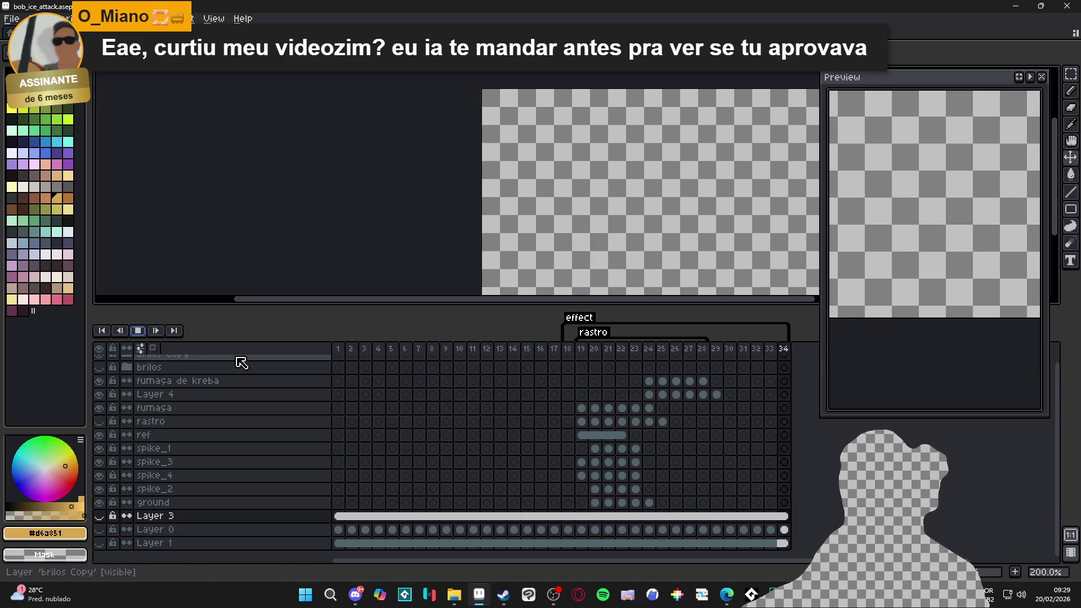
click(138, 330)
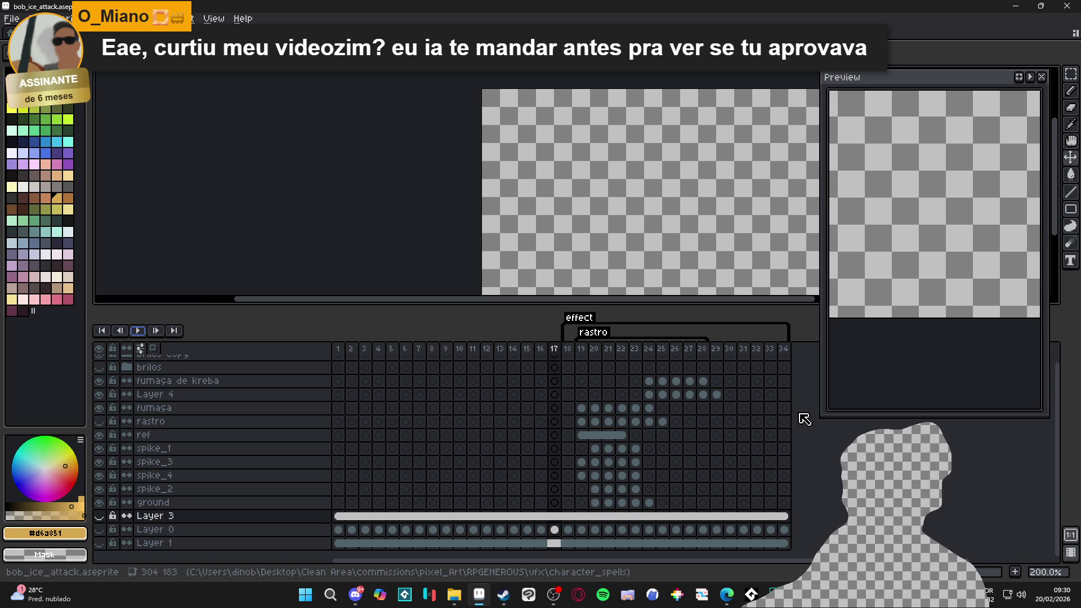
click(454, 596)
click(479, 595)
mouse_move(479, 595)
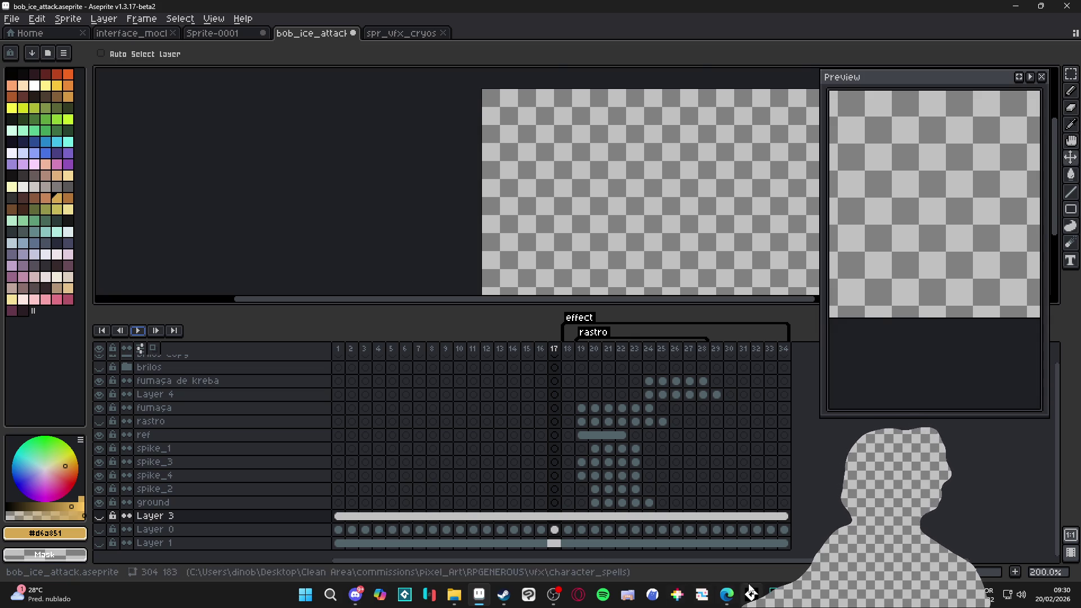
Compare the GameMaker sequence timing with the Aseprite animation played from frame 13.
key(alt+Tab)
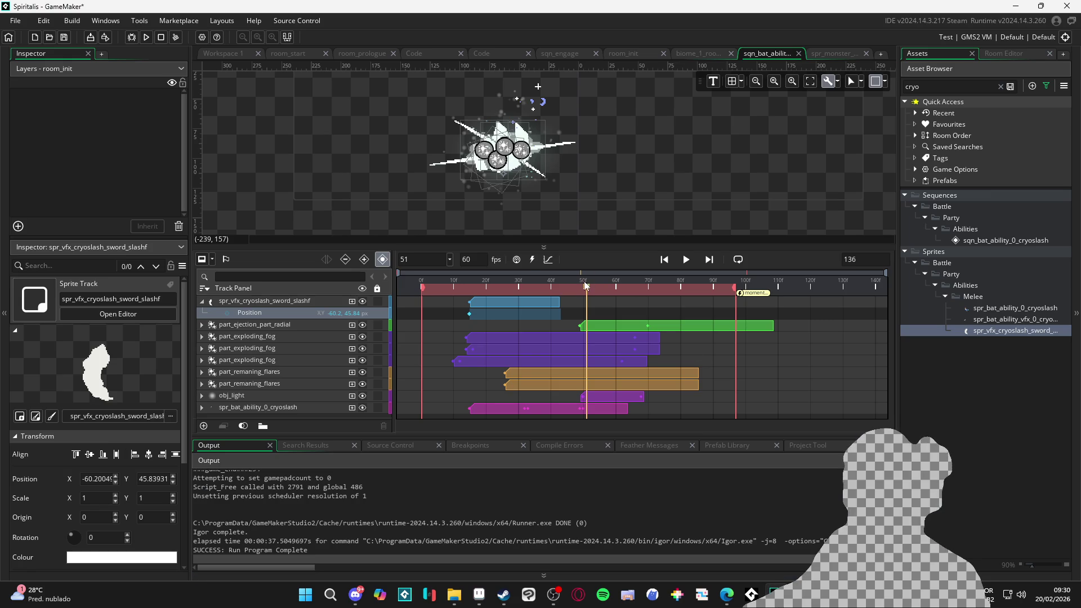
mouse_move(586, 294)
mouse_down()
mouse_move(463, 288)
mouse_move(649, 293)
mouse_up()
key(alt+Tab)
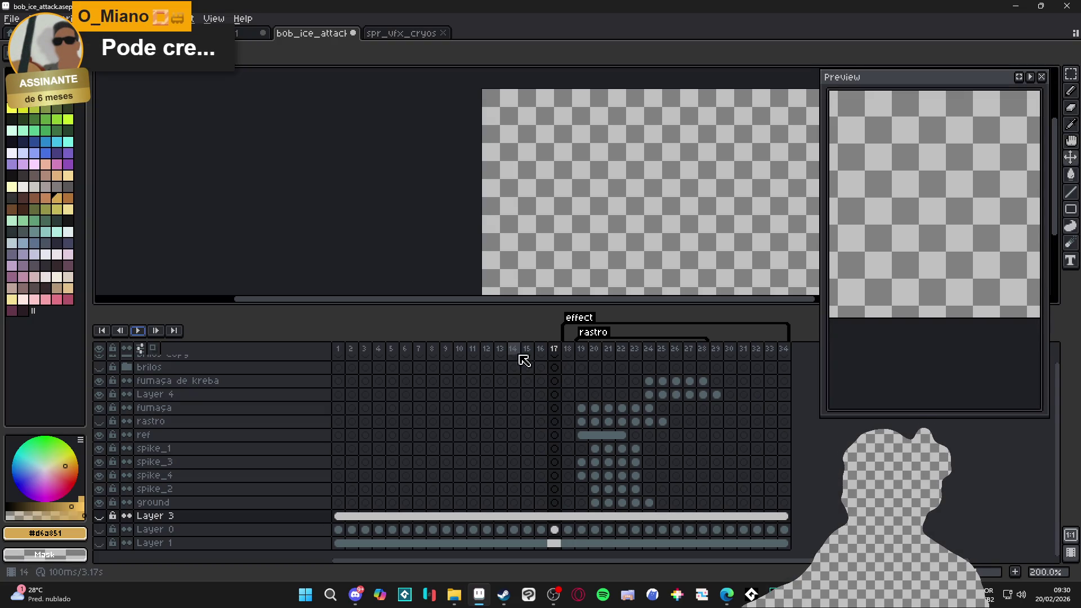
click(500, 349)
click(139, 330)
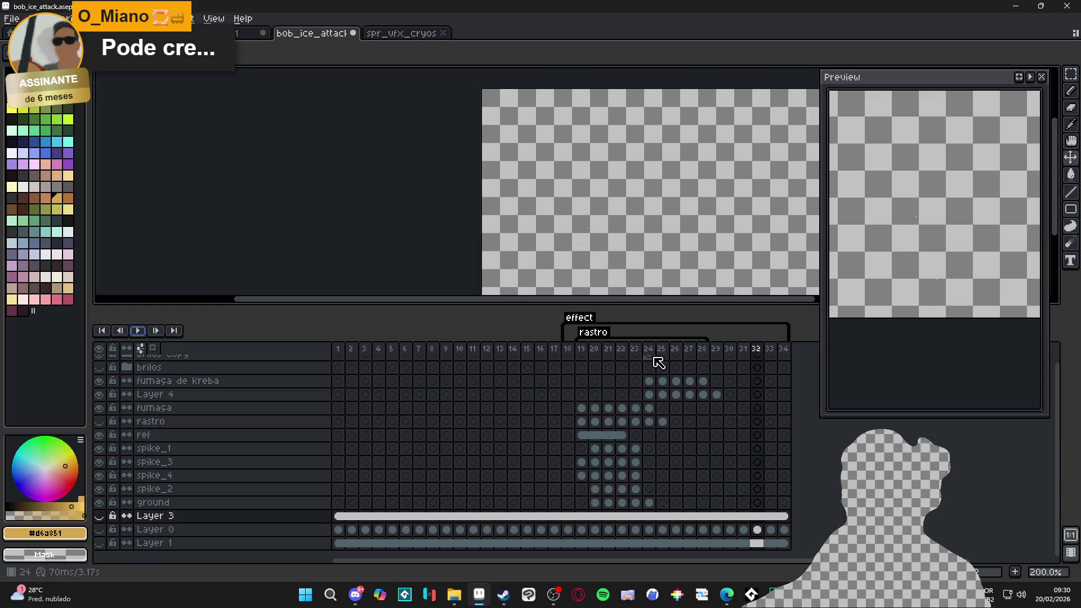
Open the spr_bat_ability_vfx_0_cryoslash sprite in GameMaker, then bring up Aseprite's export settings.
key(alt+Tab)
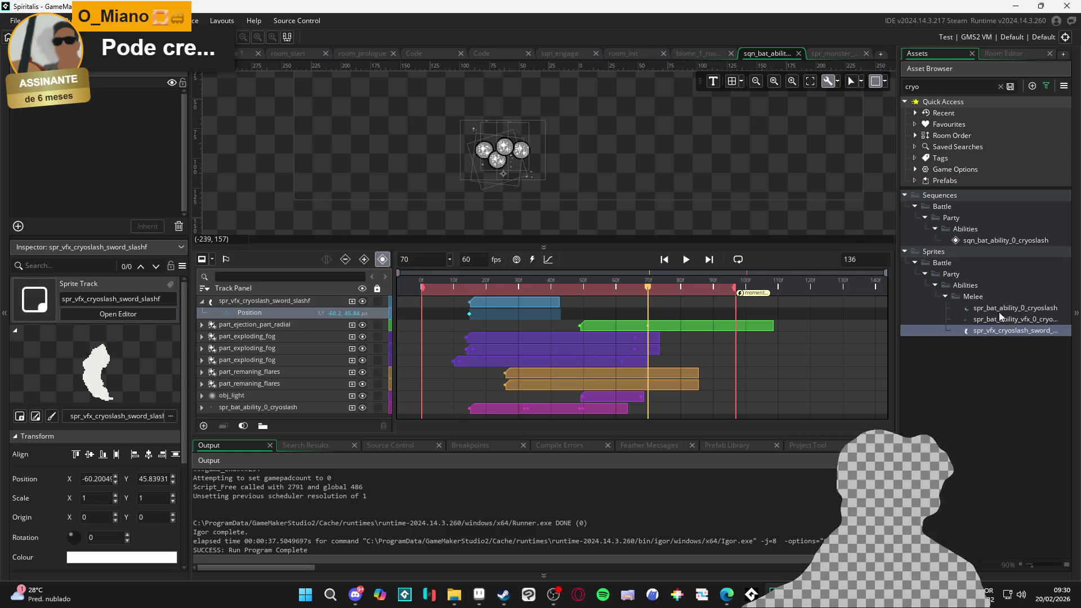
click(1000, 314)
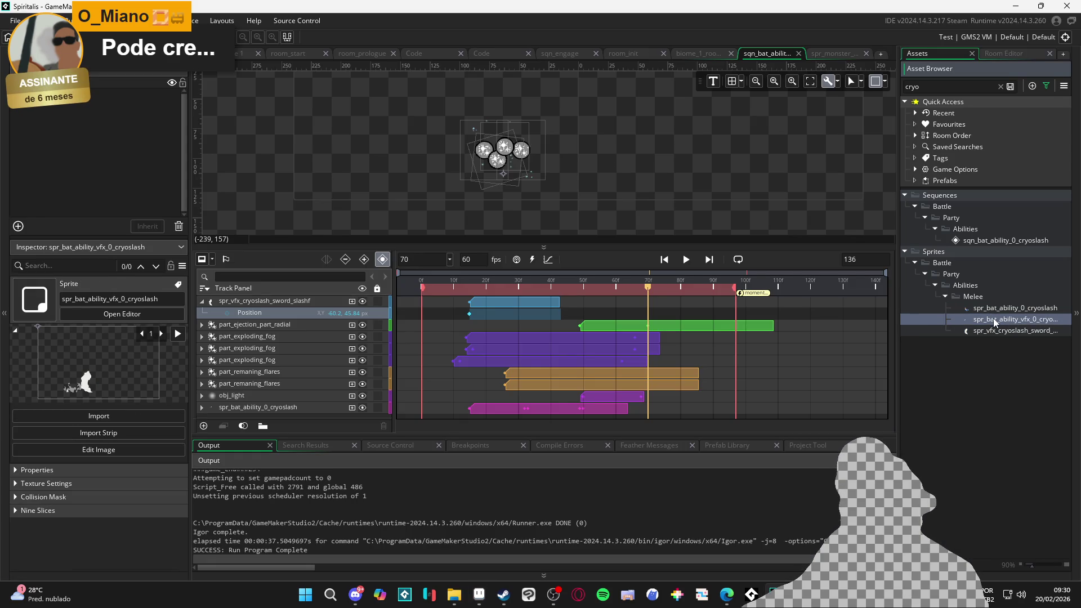
double_click(993, 318)
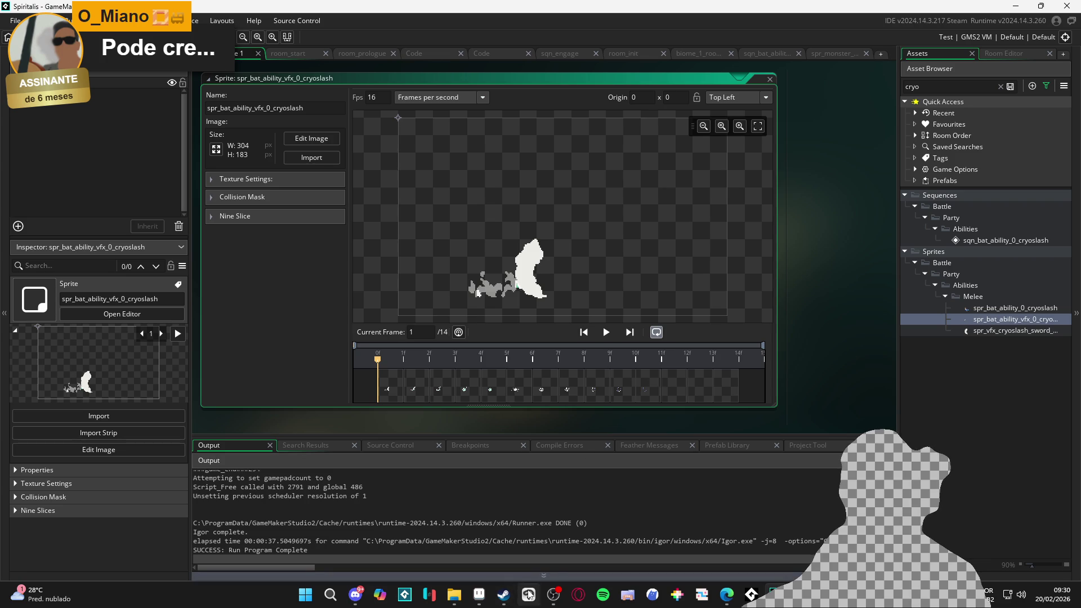
click(479, 594)
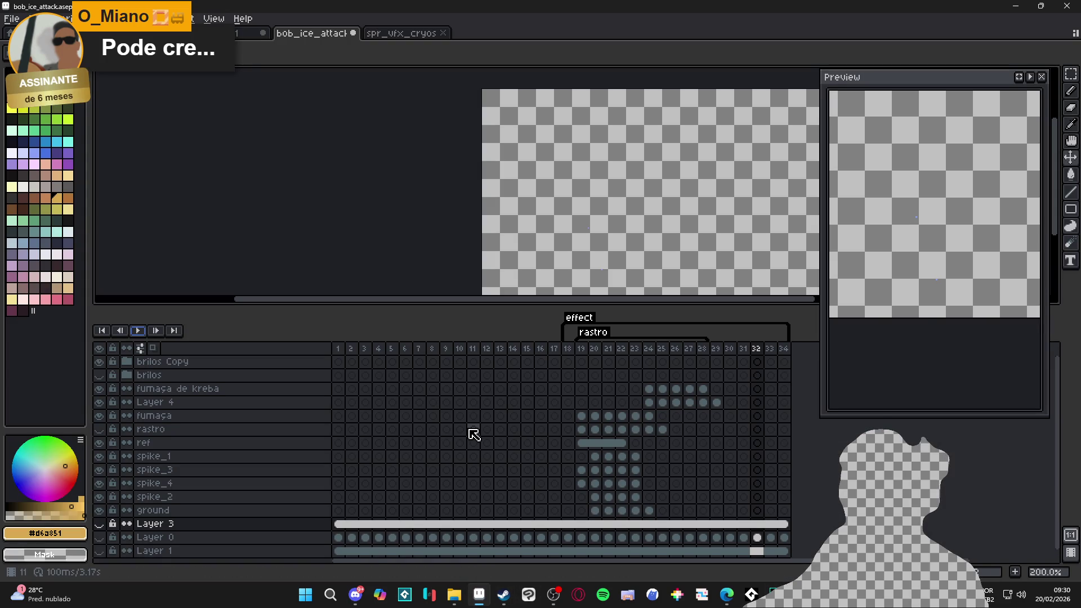
key(ctrl+shift+e)
Switch export frames to All frames and export the animation as spr_vfx_cryoslashf.gif.
click(588, 214)
click(629, 232)
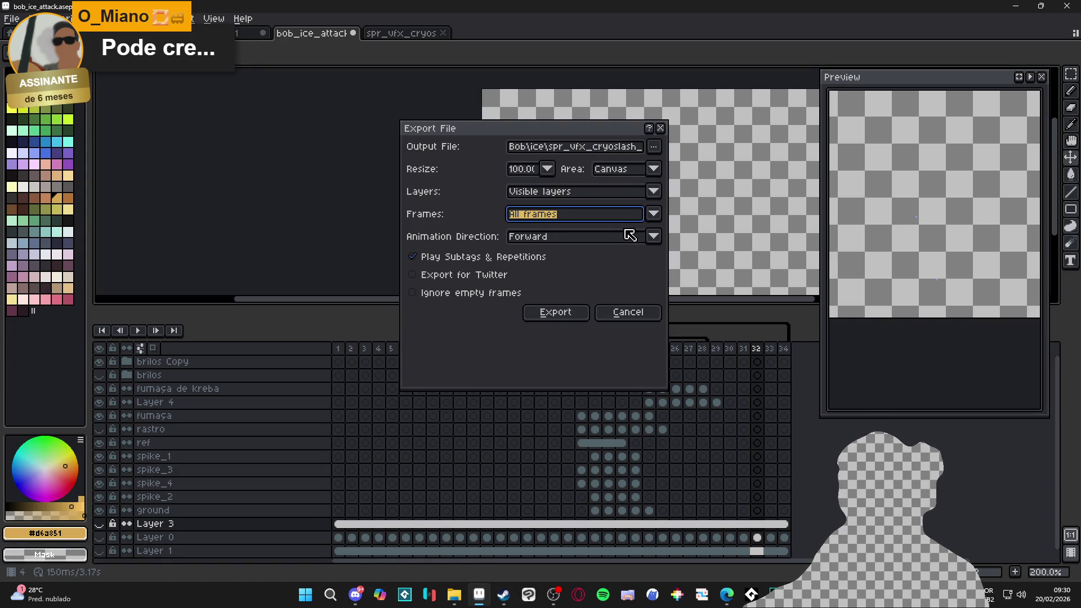
click(653, 147)
click(641, 165)
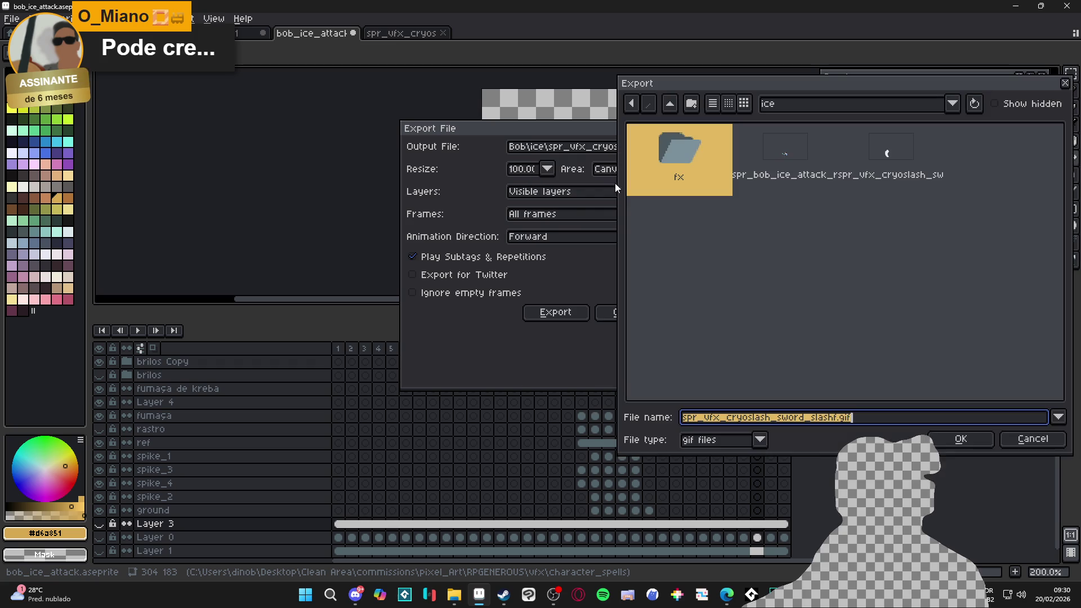
click(894, 170)
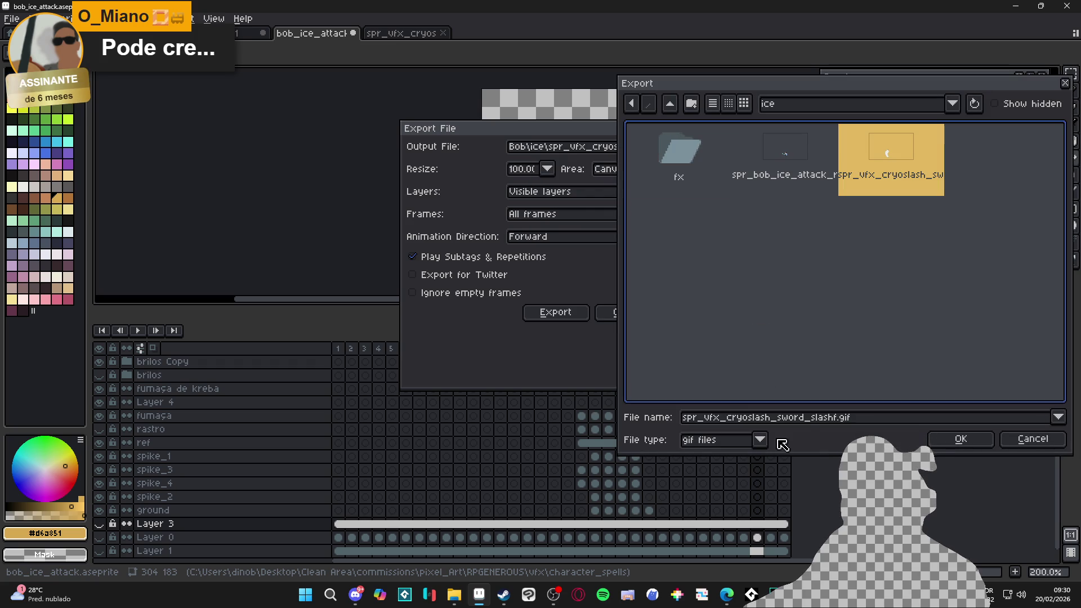
drag(839, 421, 761, 434)
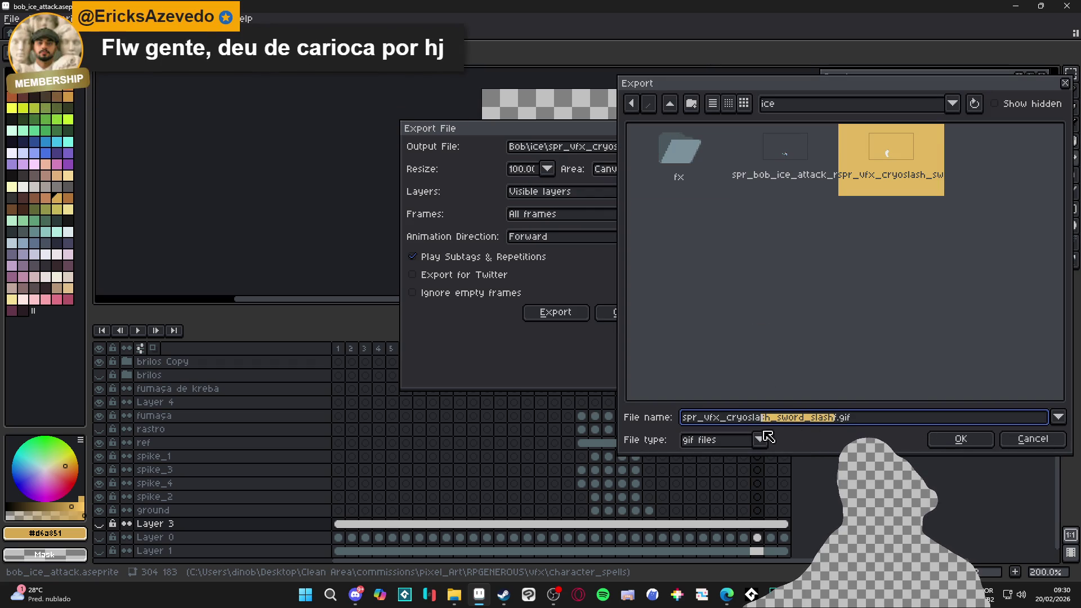
key(BackSpace)
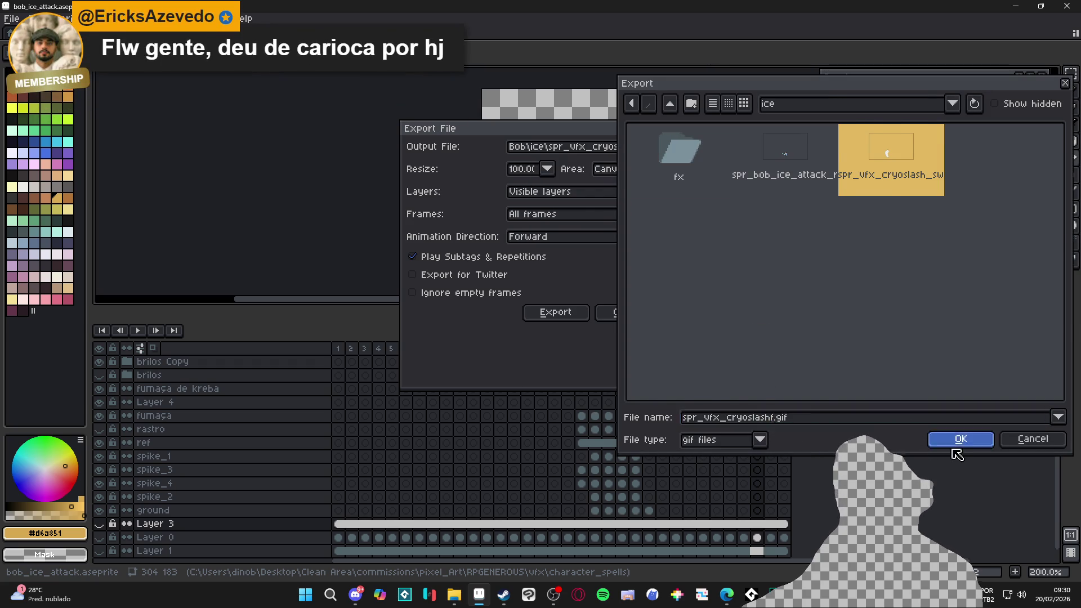
click(959, 443)
click(534, 314)
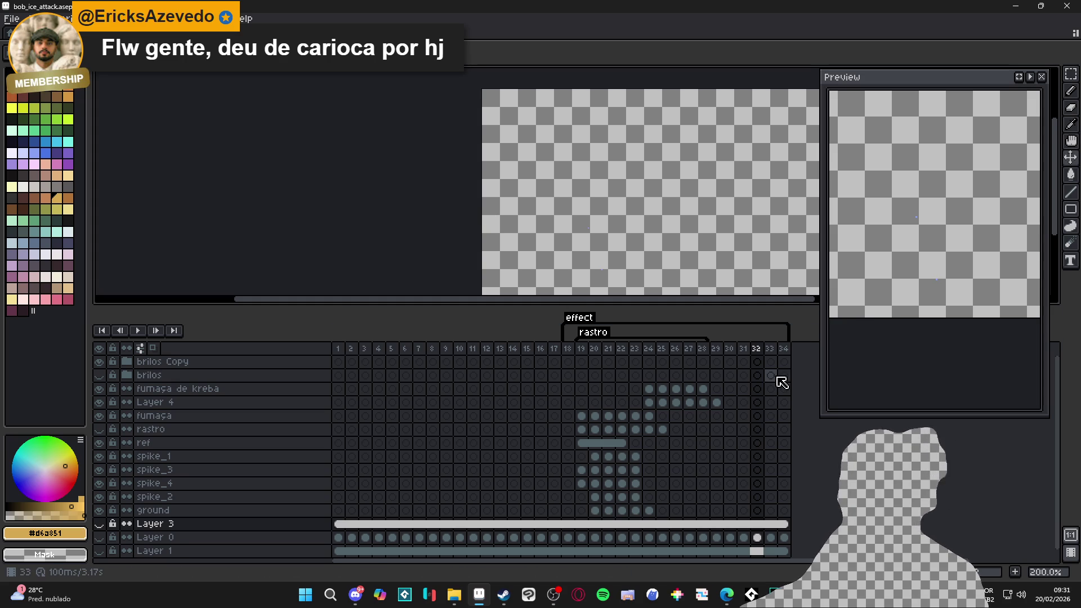
key(alt+Tab)
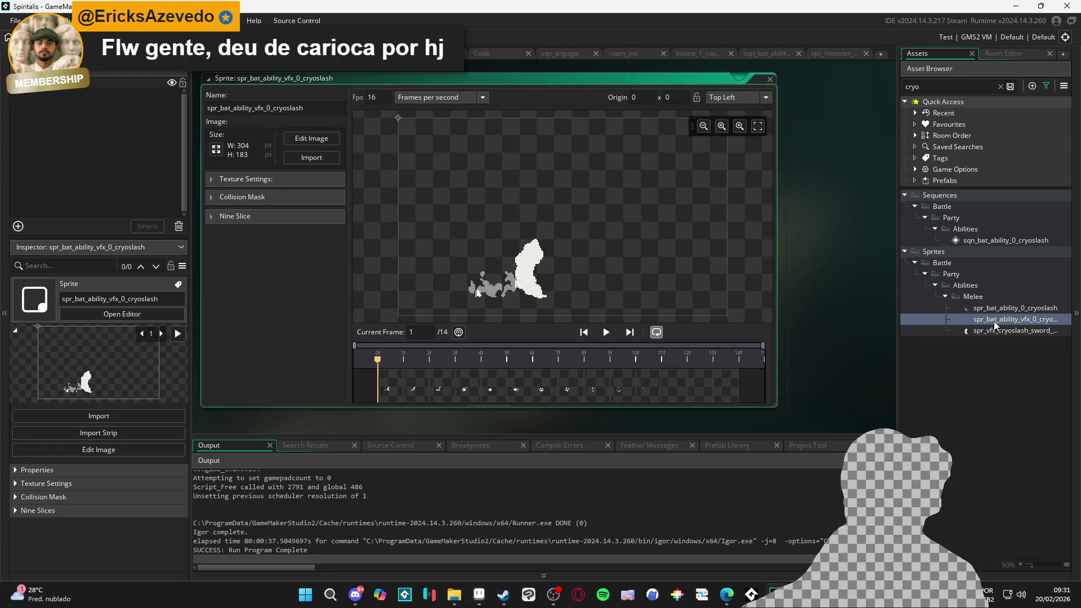
Import spr_vfx_cryoslashf as 34 frames, set playback to 15 fps, and preview it.
click(302, 161)
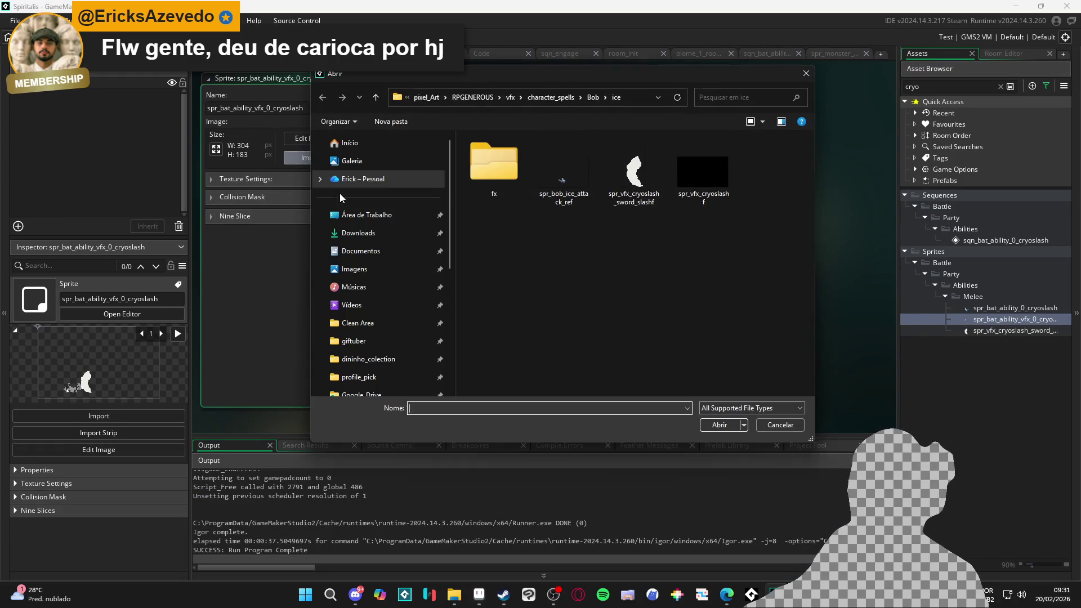
click(712, 173)
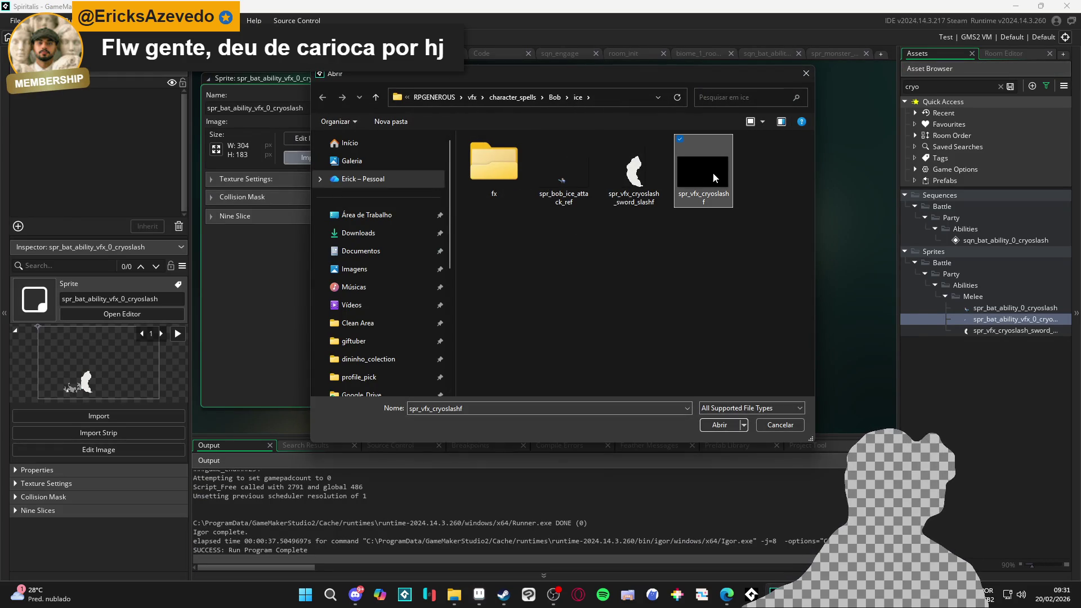
double_click(709, 173)
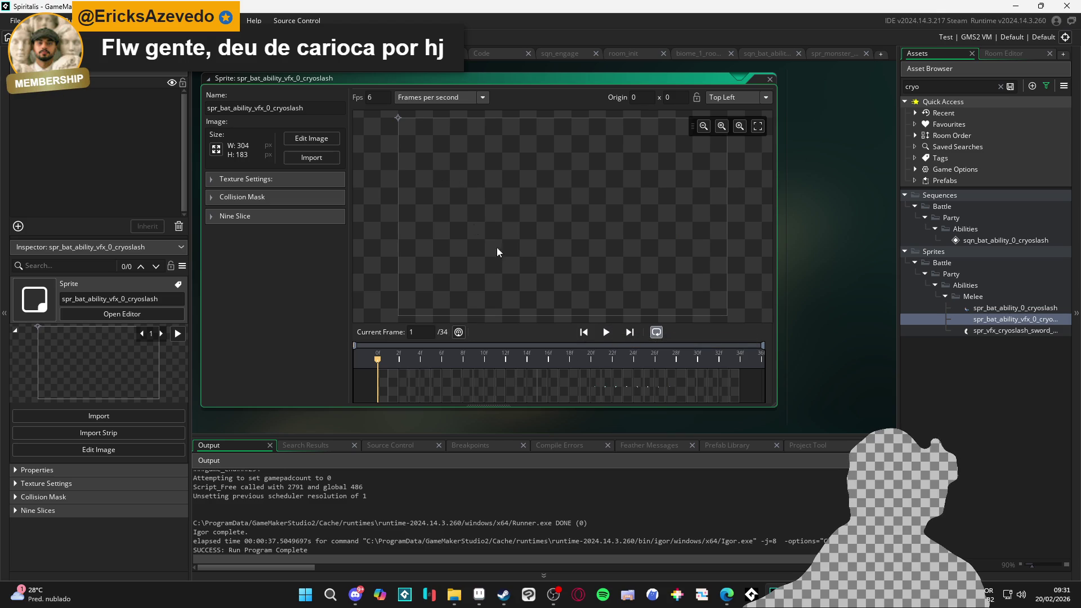
click(383, 97)
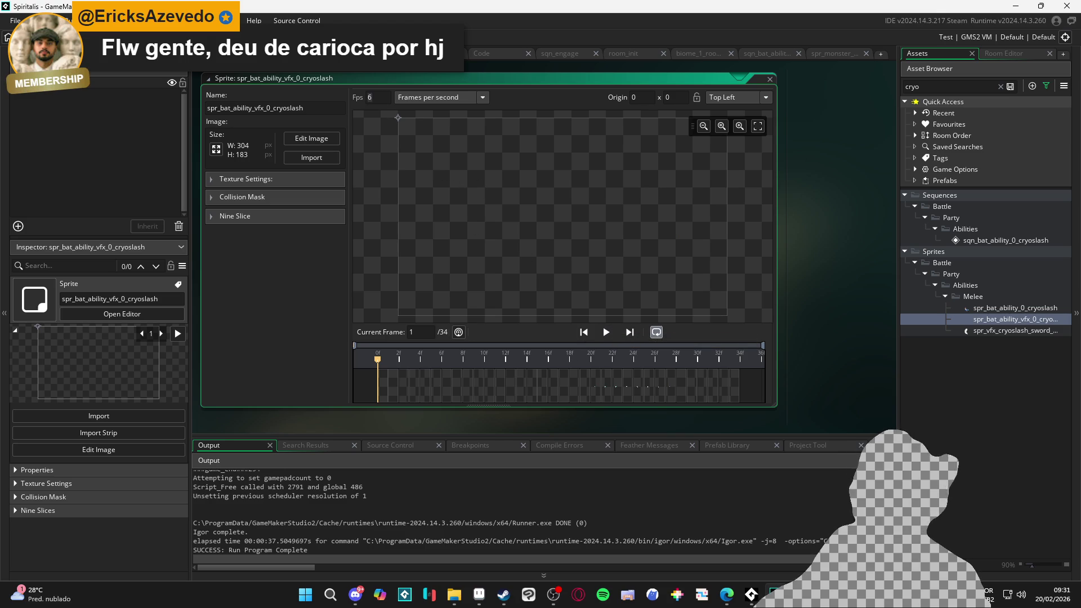
text(15)
click(606, 336)
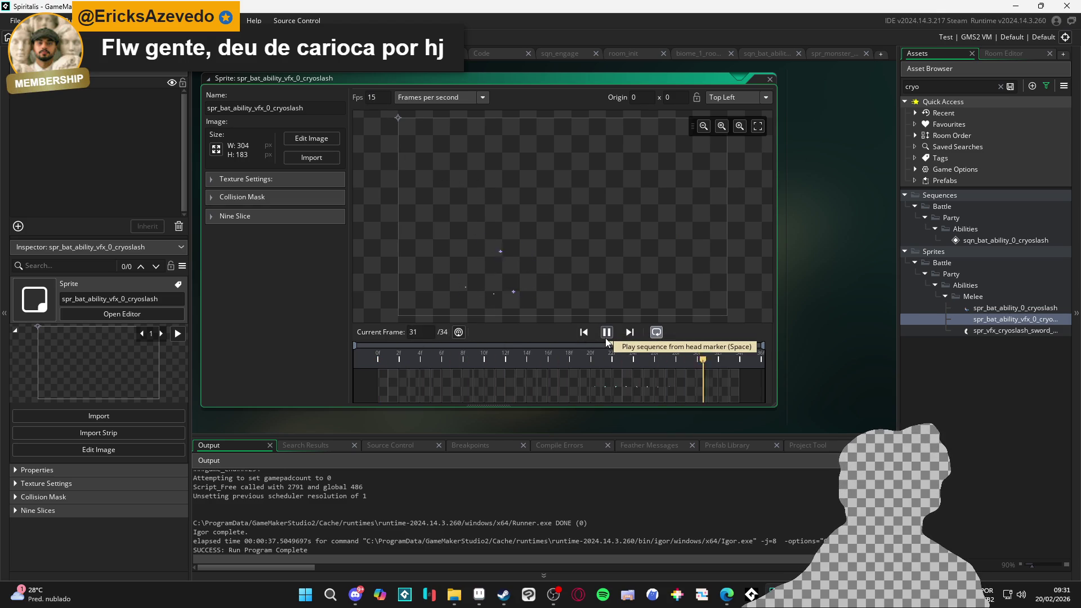
click(607, 332)
click(606, 332)
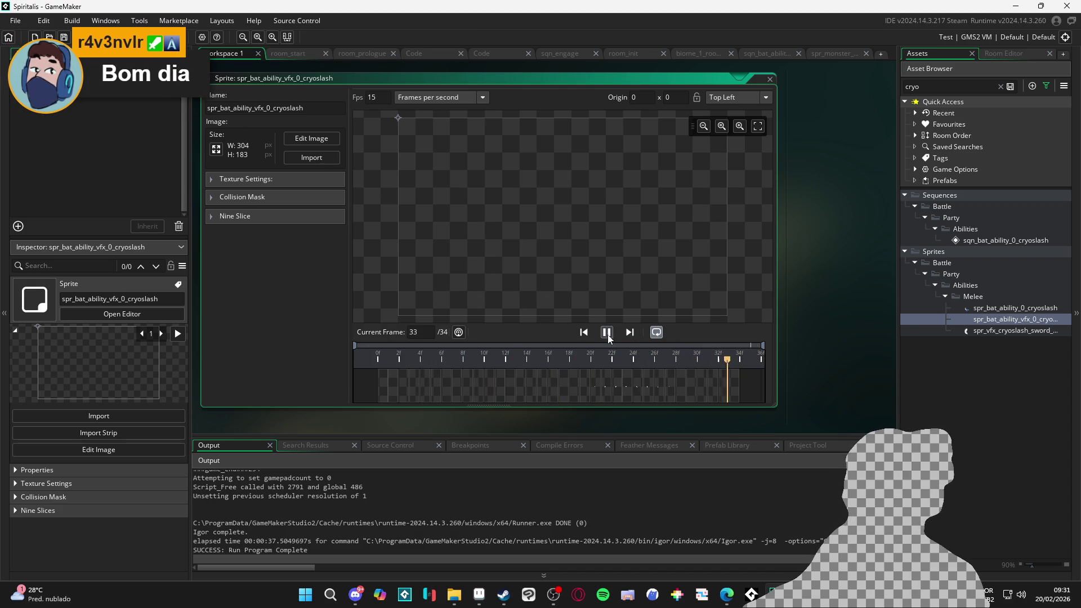
Pause the GameMaker preview and move the Aseprite animation to frame 22.
click(608, 333)
click(478, 595)
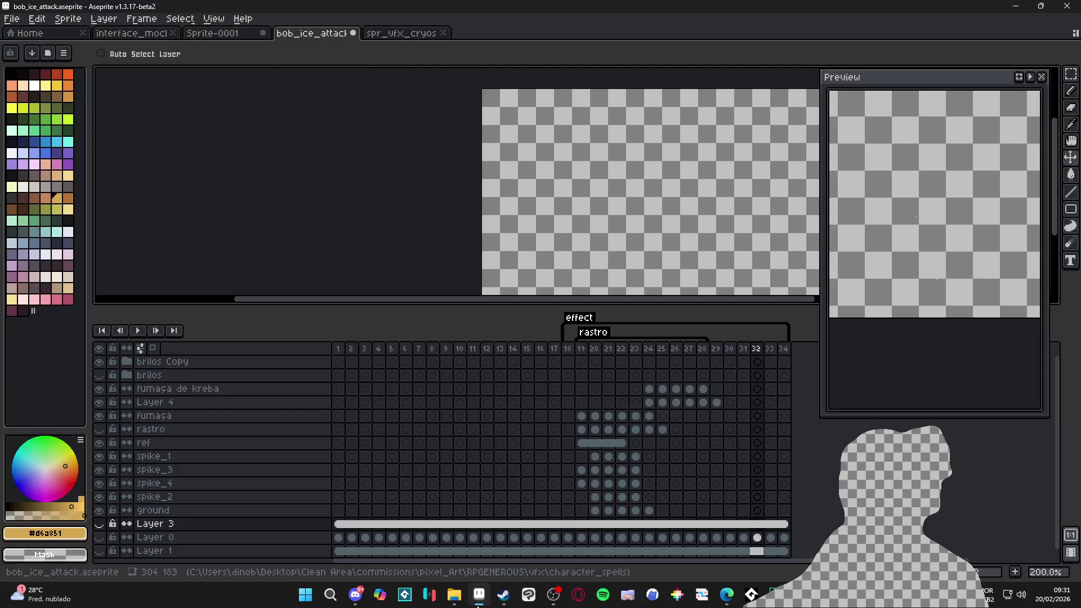
click(607, 358)
click(622, 375)
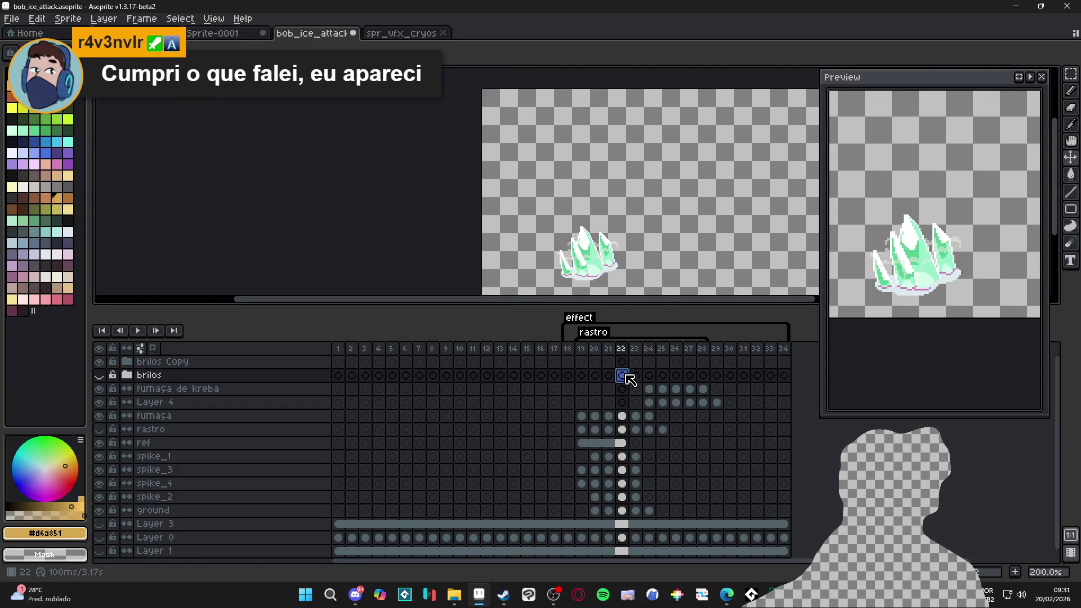
Export all frames as PNG files into the fx folder, overwriting the existing frame files.
key(ctrl+shift+e)
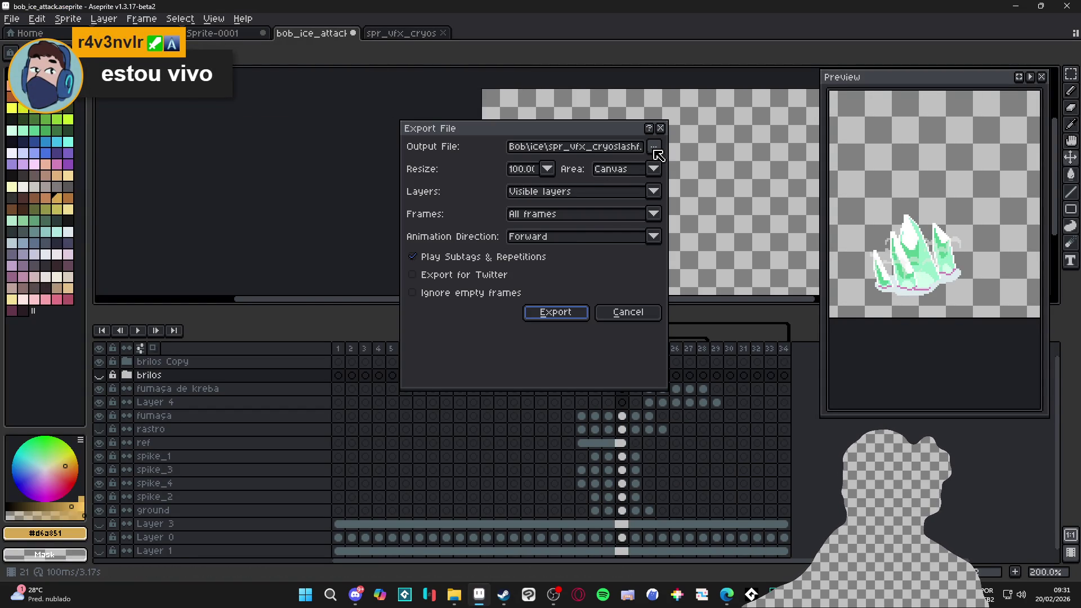
click(655, 148)
click(655, 162)
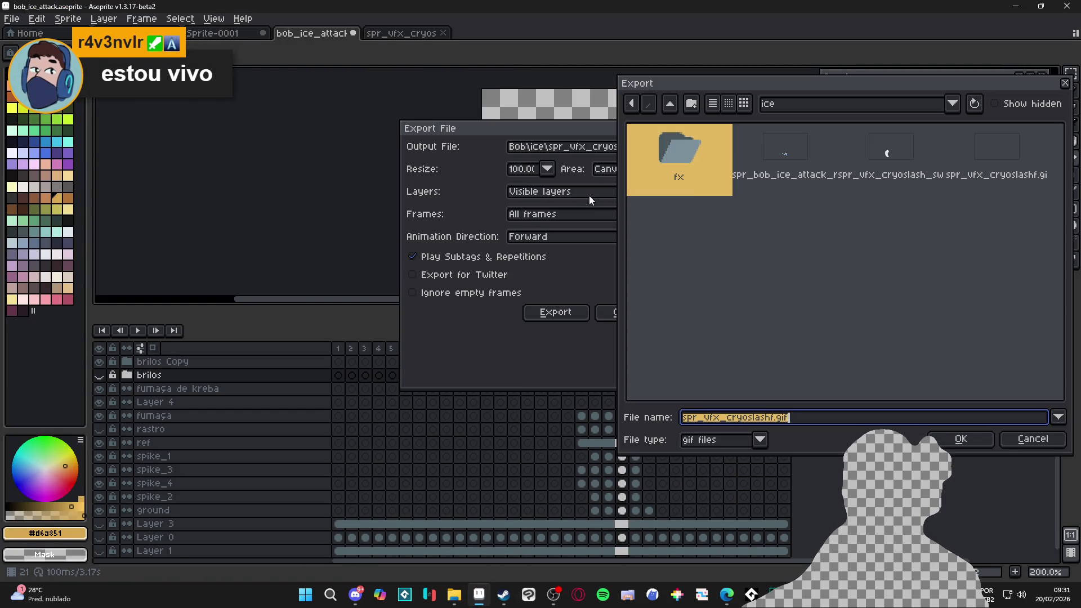
click(780, 242)
double_click(699, 169)
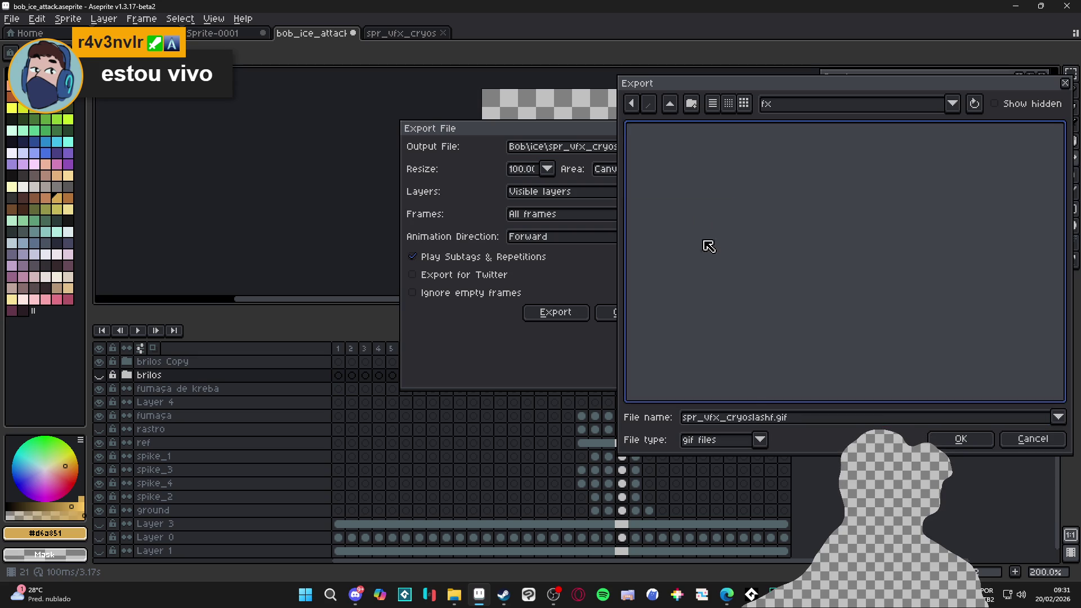
click(712, 442)
click(709, 374)
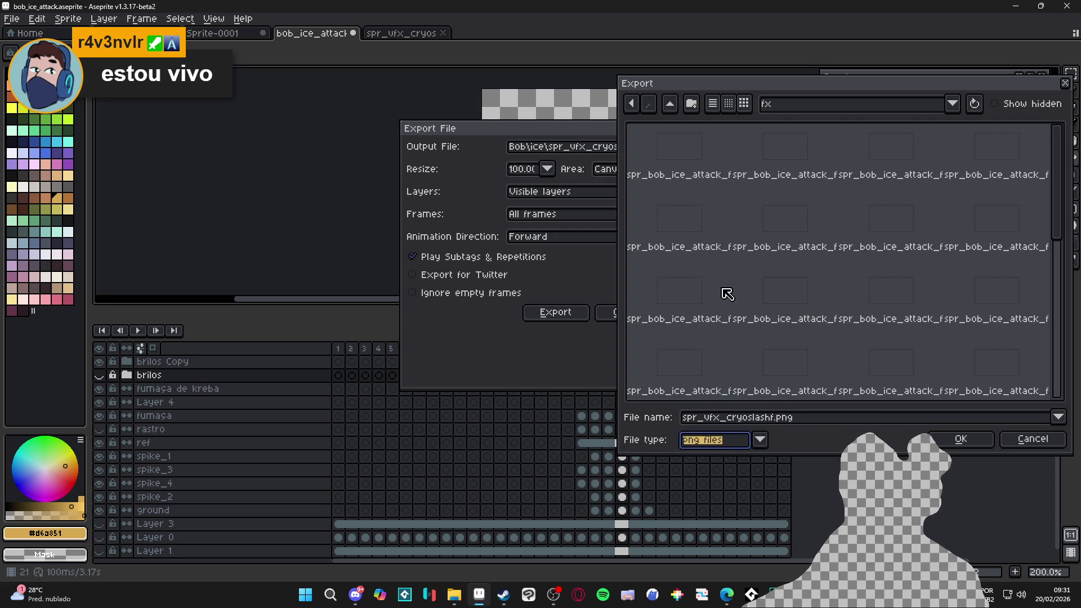
double_click(677, 164)
click(468, 288)
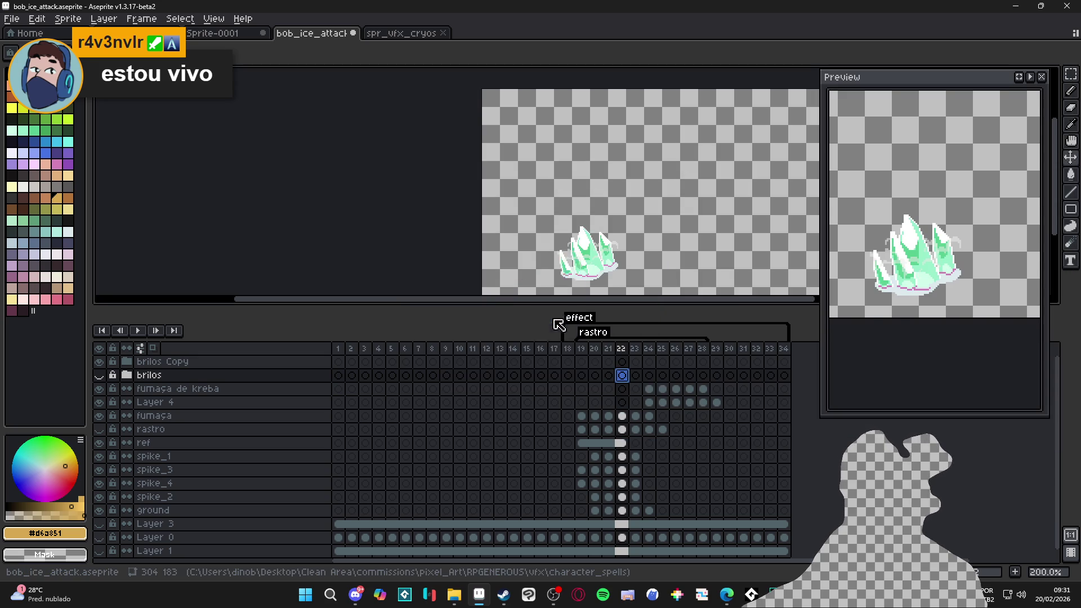
click(751, 594)
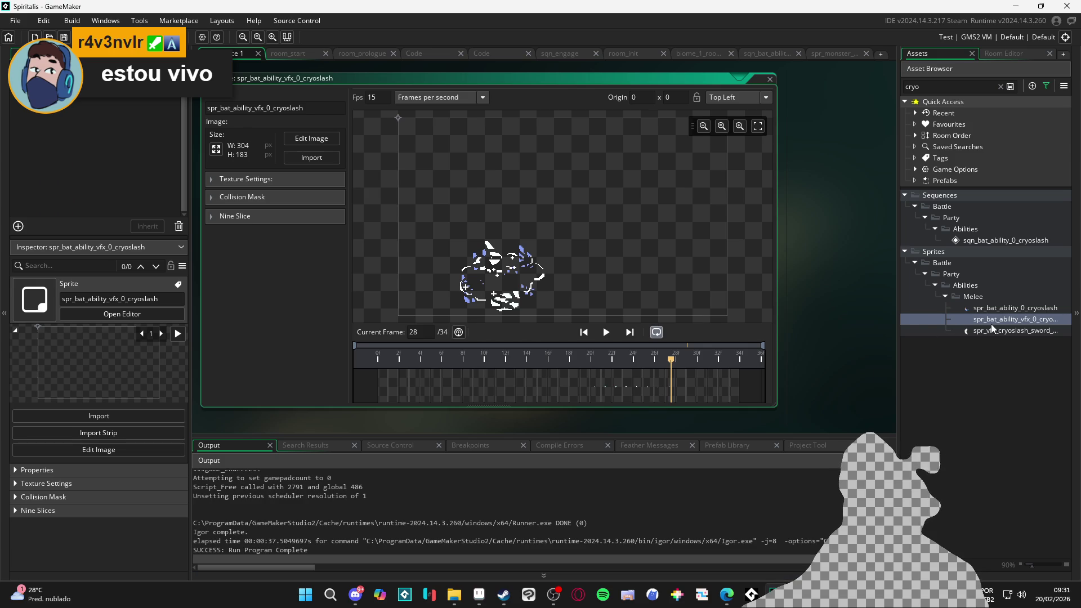
Import all 34 spr_bob_ice_attack_fx PNG frames from the fx folder into the cryoslash sprite.
click(312, 157)
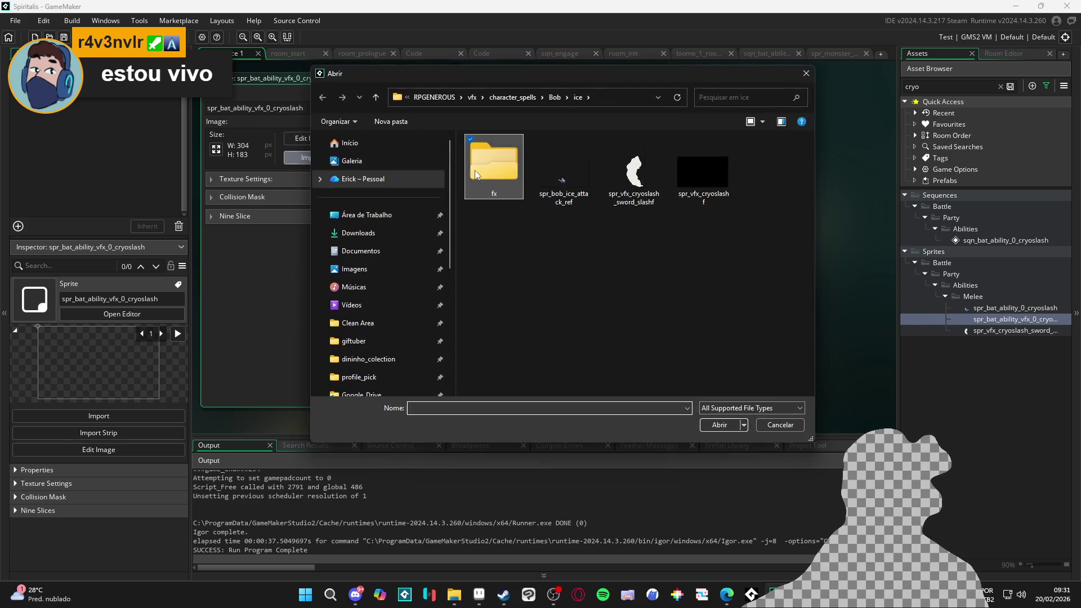
double_click(492, 155)
click(494, 150)
scroll(556, 230, down, 5)
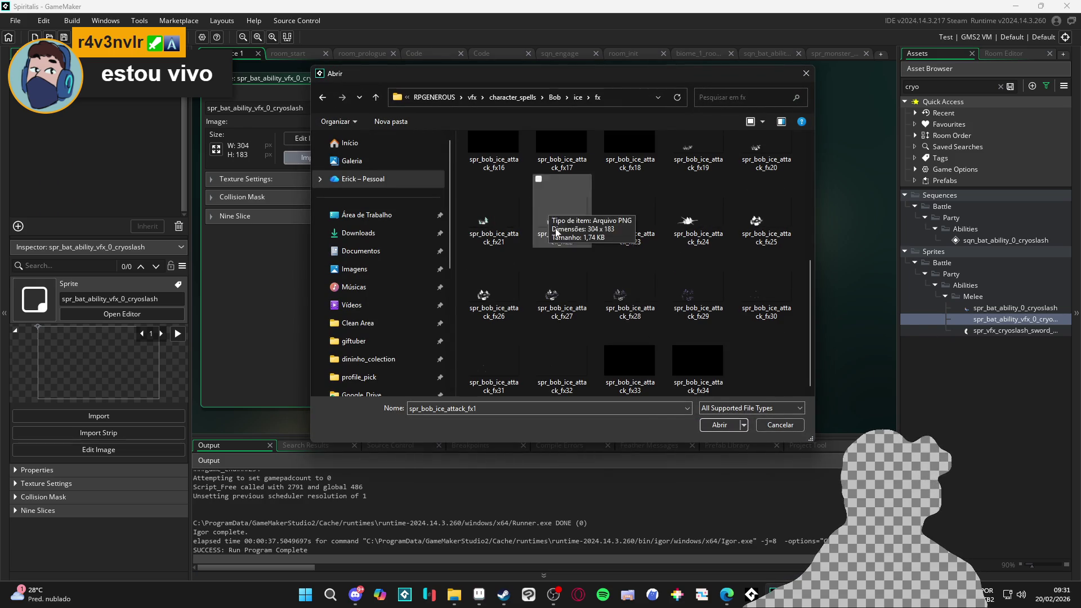
shift+click(710, 376)
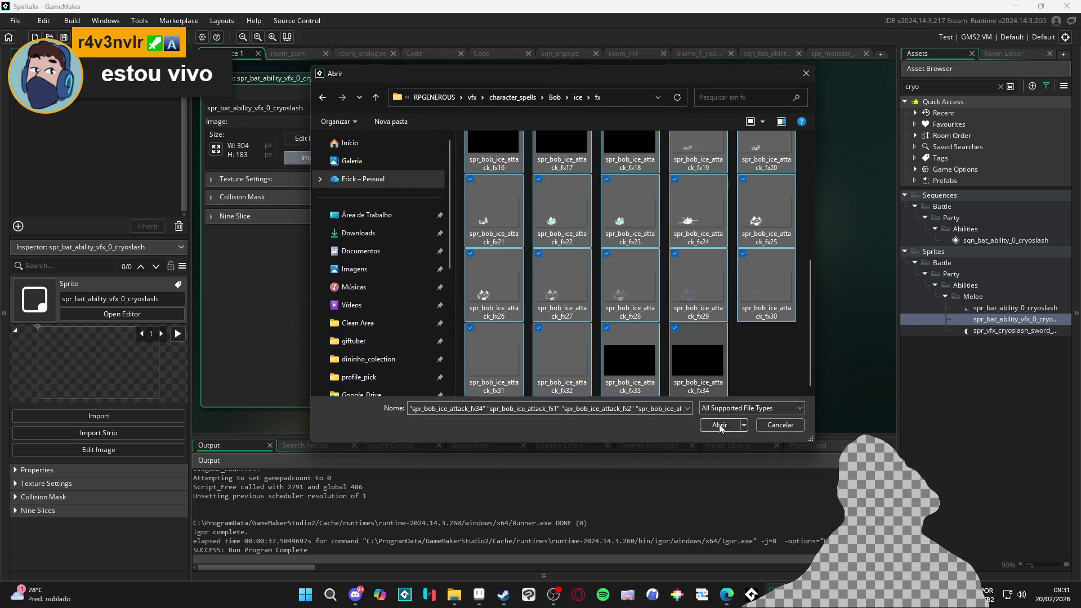
click(719, 425)
Play and stop the new animation preview, then bring up the biome_1_room_0_arrival room.
click(610, 332)
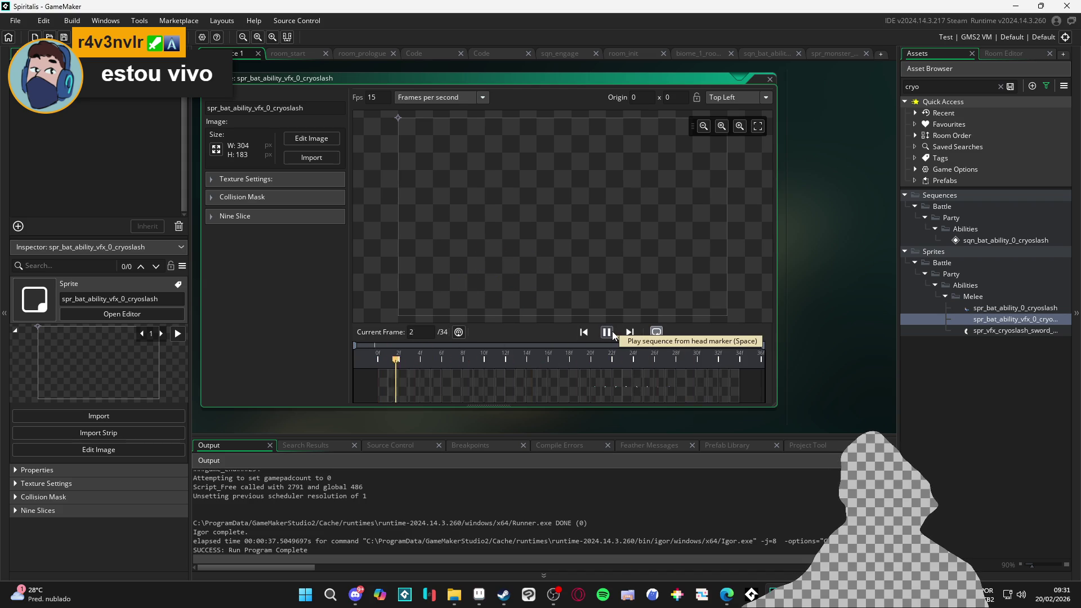
click(607, 332)
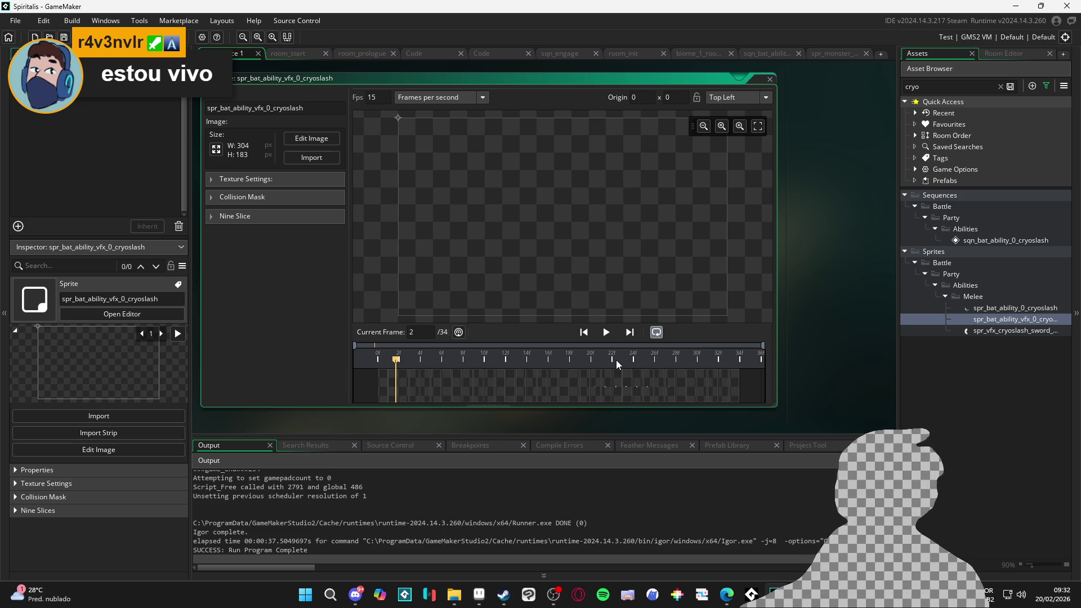
click(843, 56)
click(774, 54)
click(695, 52)
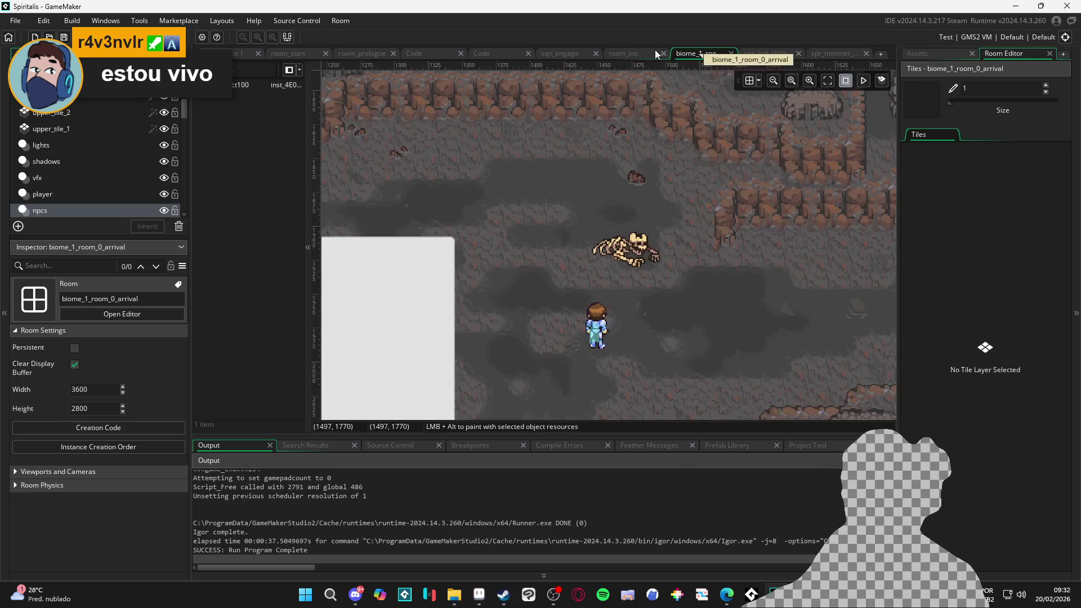
Play the cryoslash ability sequence twice, then open spr_bat_ability_vfx_0_cryoslash in the sprite editor.
click(761, 53)
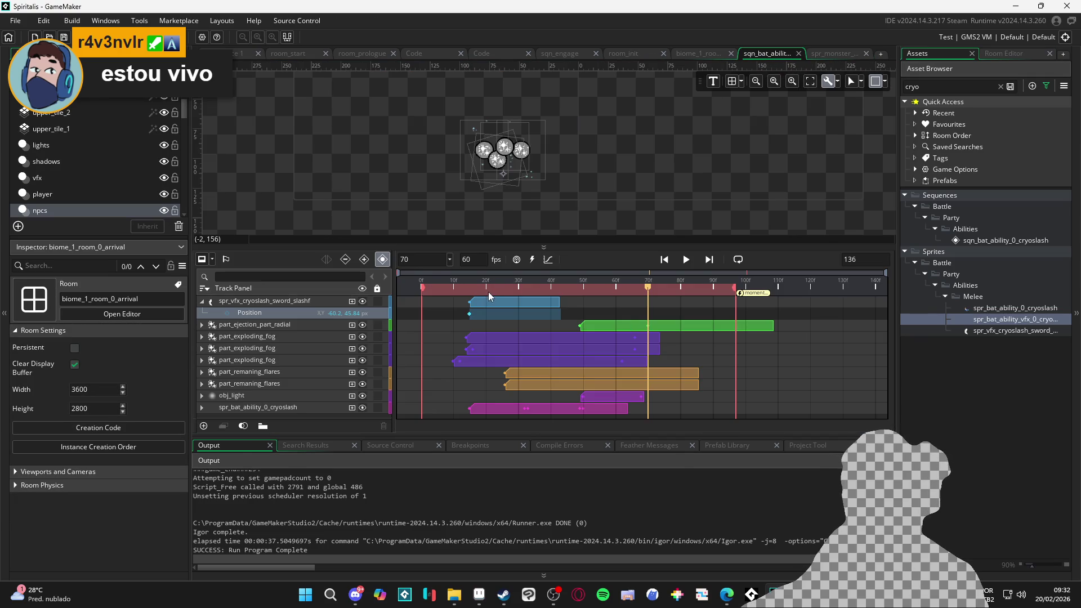
click(471, 303)
key(space)
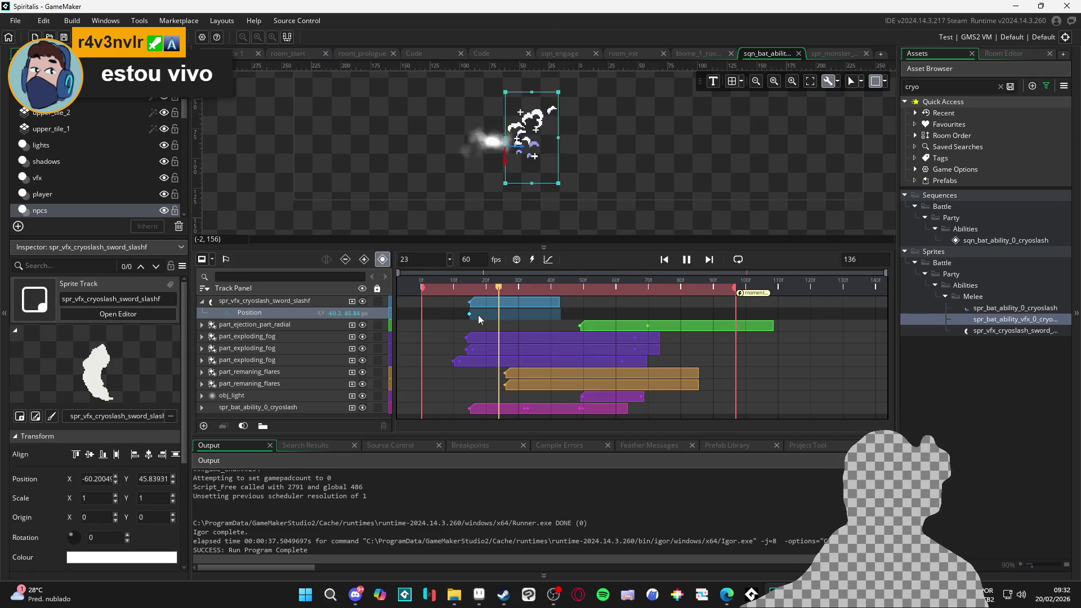
key(space)
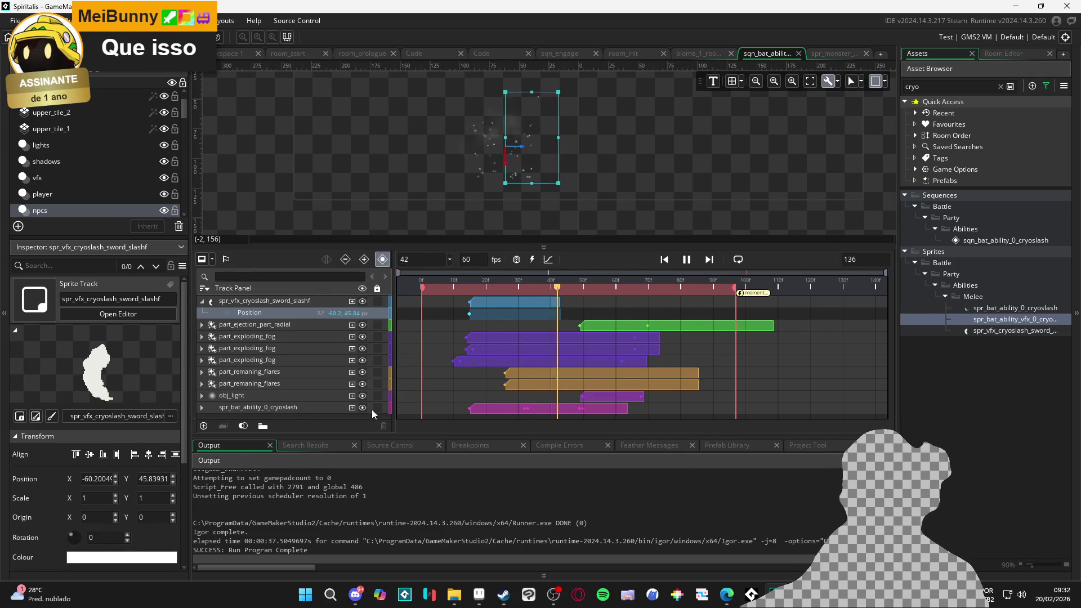
key(space)
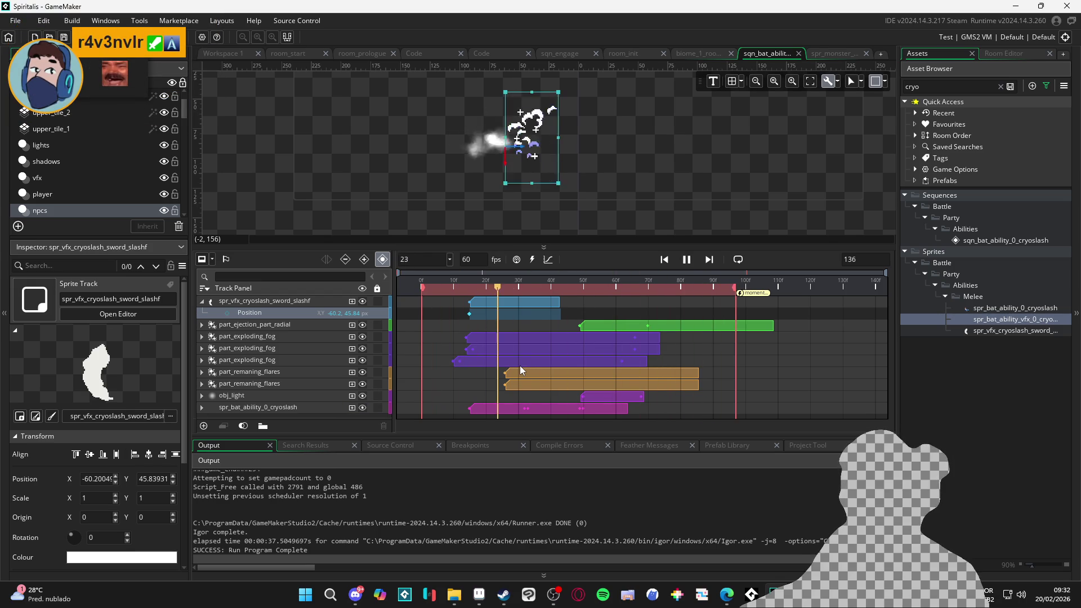
key(space)
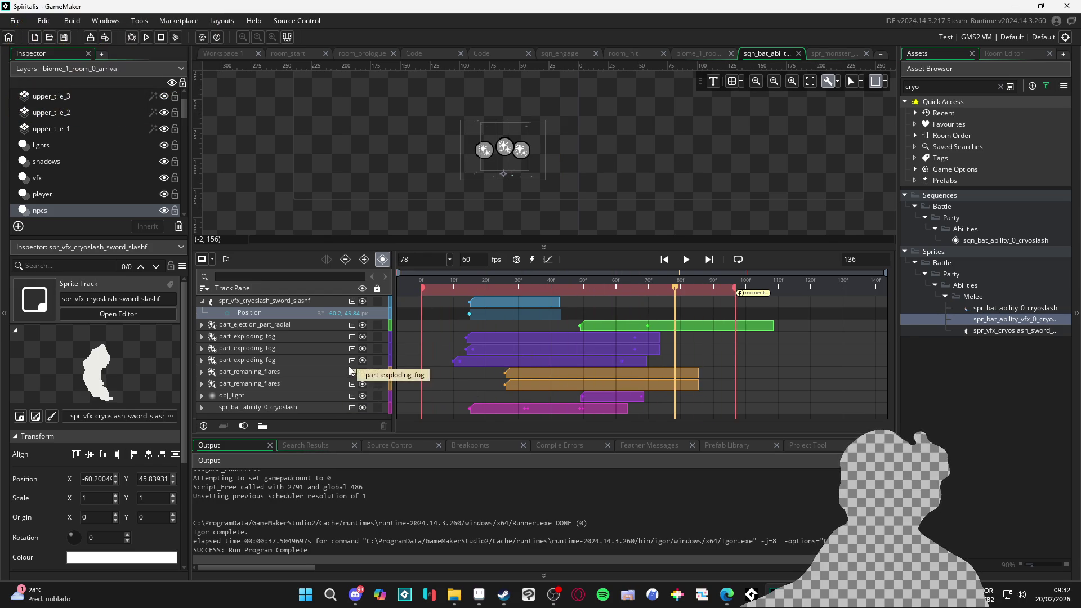
double_click(995, 318)
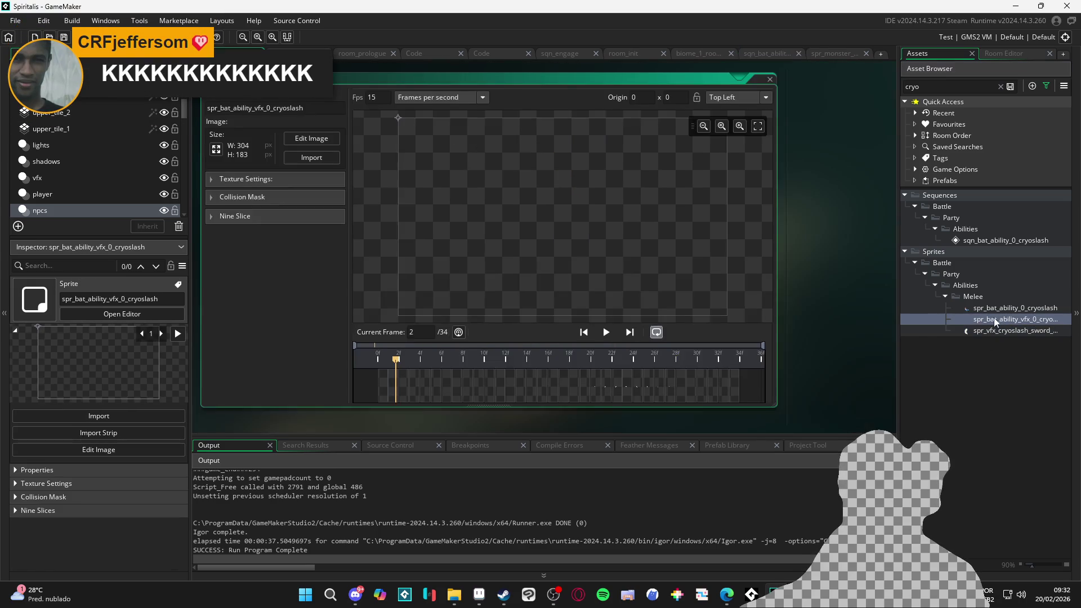
Delete frames 0 through 16 of spr_bat_ability_vfx_0_cryoslash, leaving 17 frames, and play the result.
mouse_move(523, 362)
mouse_down()
mouse_move(594, 355)
mouse_move(539, 357)
mouse_move(578, 355)
mouse_move(558, 357)
mouse_up()
click(549, 378)
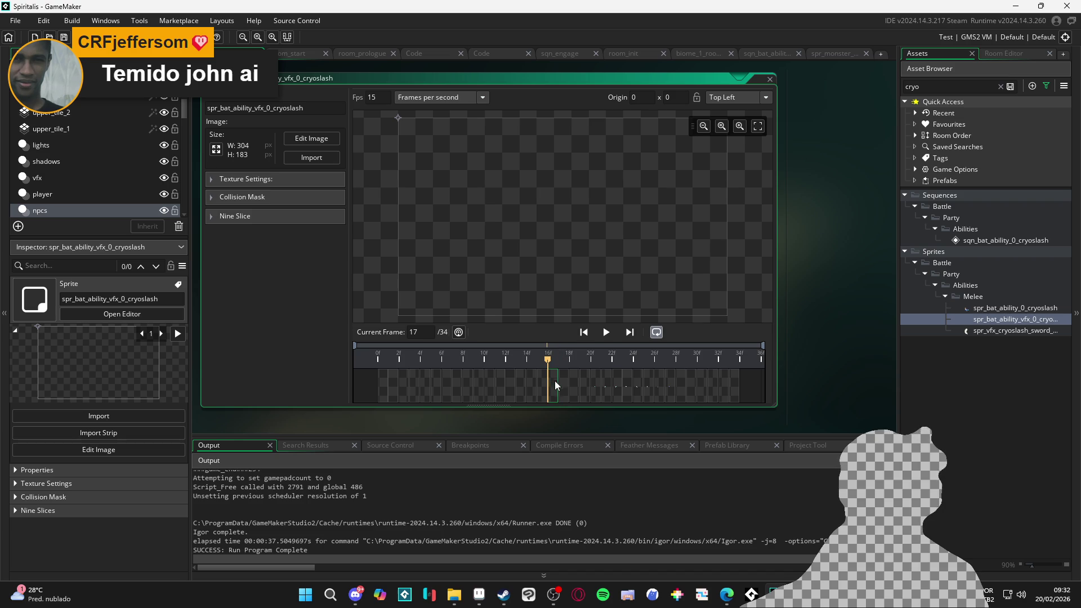
shift+click(382, 380)
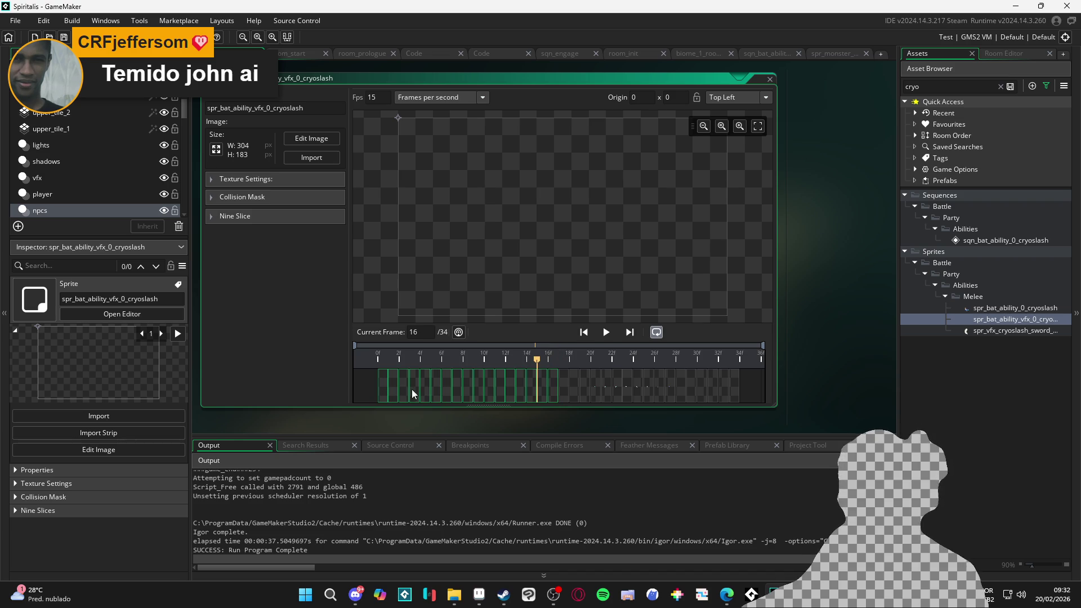
key(Delete)
click(569, 316)
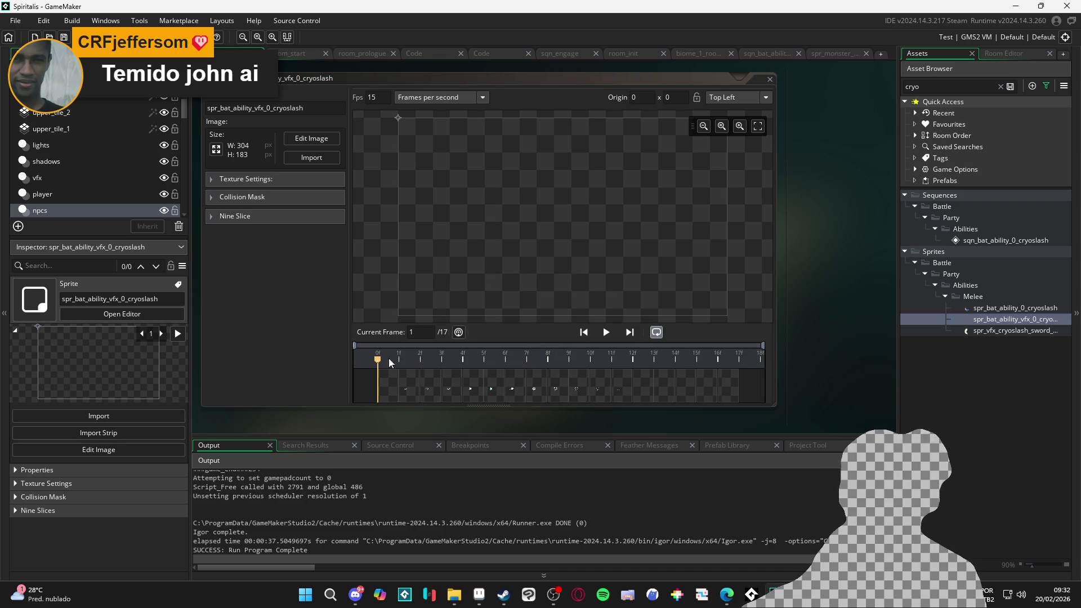
click(606, 332)
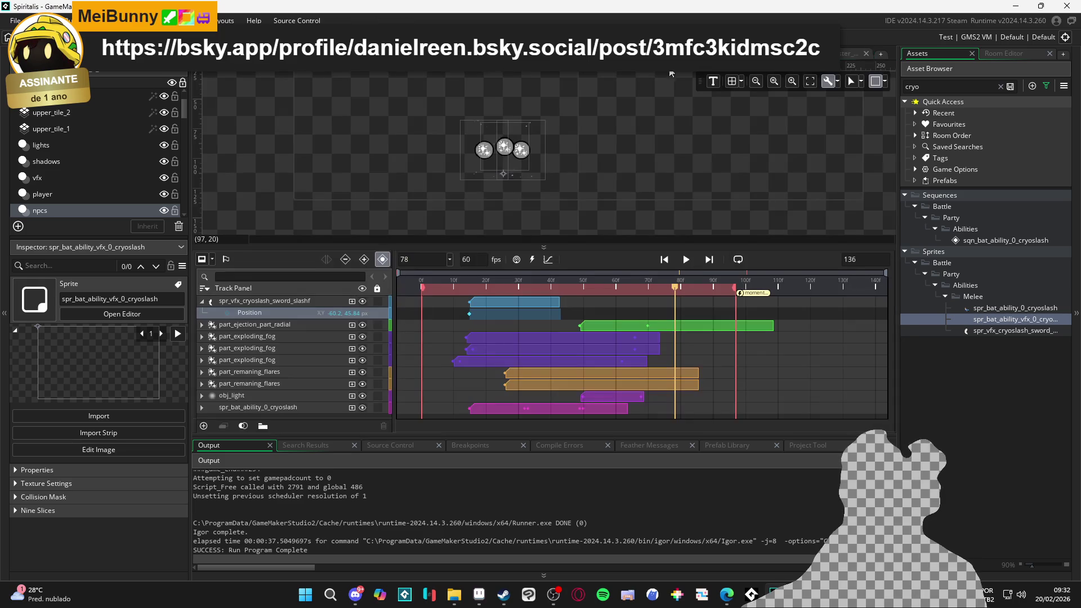
Play the sequence from the sword slash track, scrub to frames 21 and 29, and select the spr_bat_ability_0_cryoslash clip.
click(484, 284)
key(space)
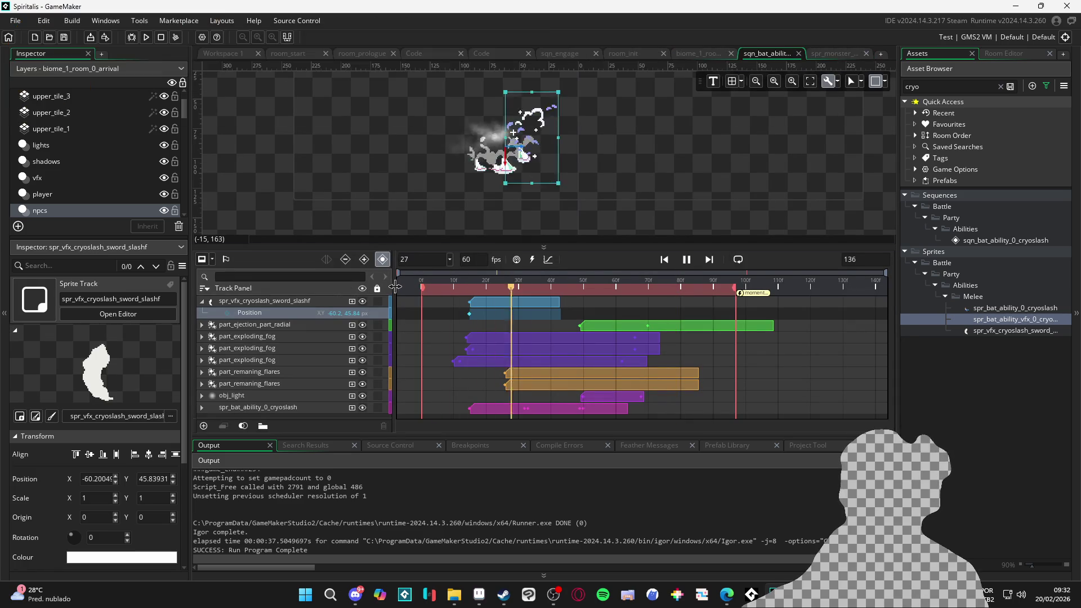
click(420, 287)
mouse_move(420, 288)
mouse_down()
mouse_move(519, 291)
mouse_move(422, 285)
mouse_move(437, 274)
mouse_move(478, 282)
mouse_up()
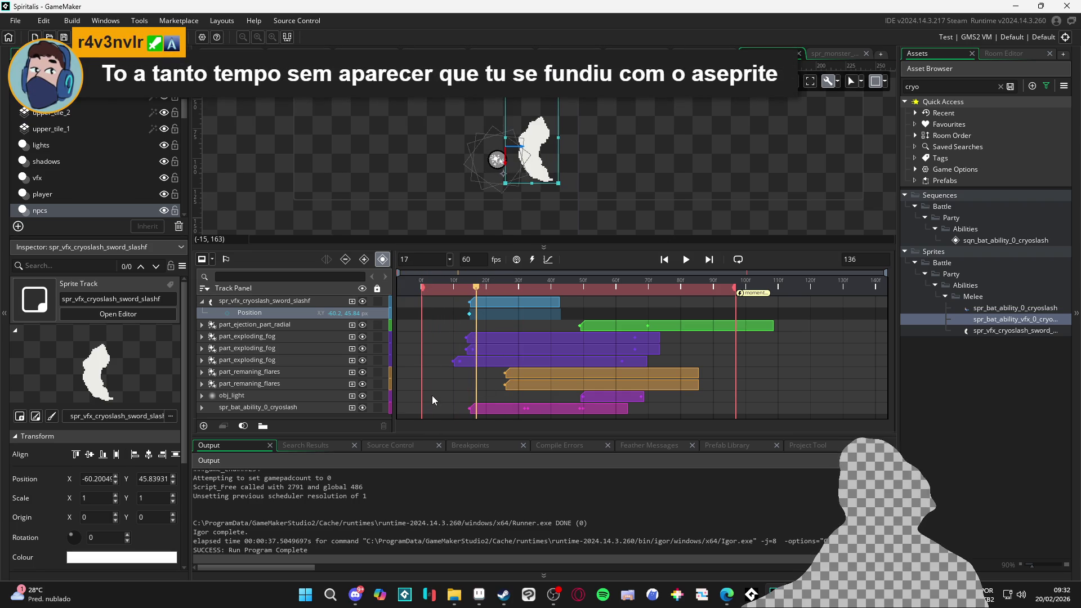
ctrl+click(498, 406)
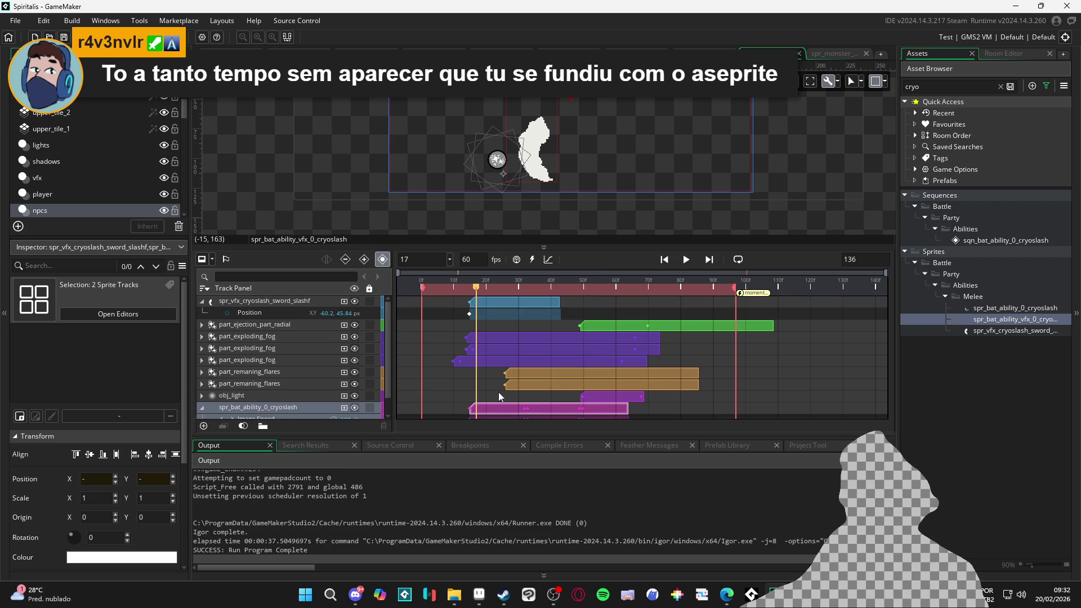
scroll(507, 383, down, 1)
mouse_move(479, 290)
mouse_down()
mouse_move(518, 285)
mouse_move(471, 292)
mouse_move(484, 292)
mouse_up()
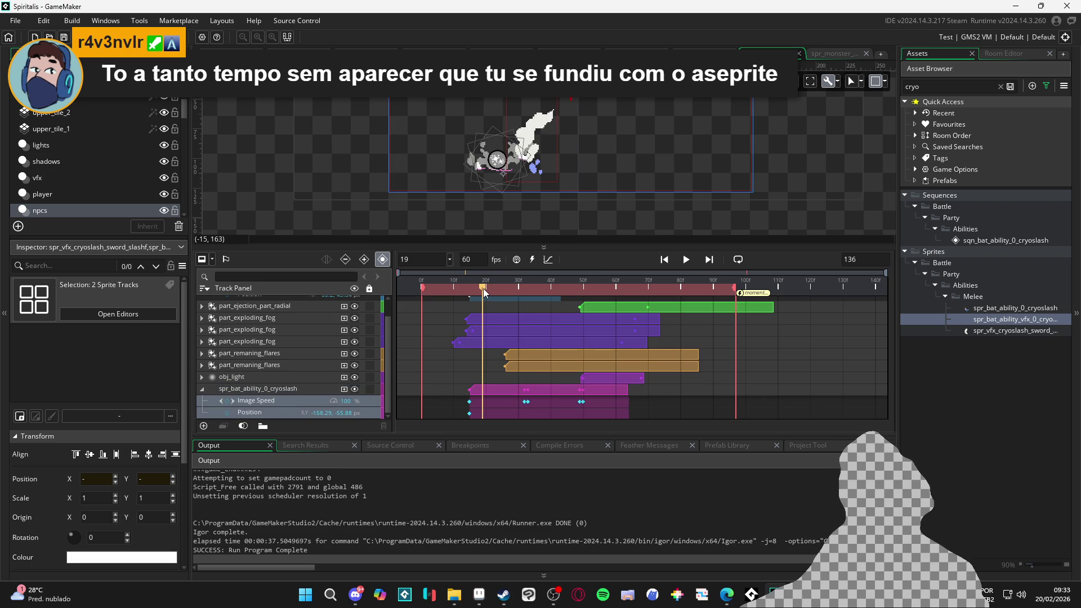
Trim the spr_bat_ability_0_cryoslash clip's start, move its first Position key later, and lengthen its end.
mouse_move(470, 388)
mouse_down()
mouse_move(482, 387)
mouse_move(453, 401)
mouse_move(467, 399)
mouse_up()
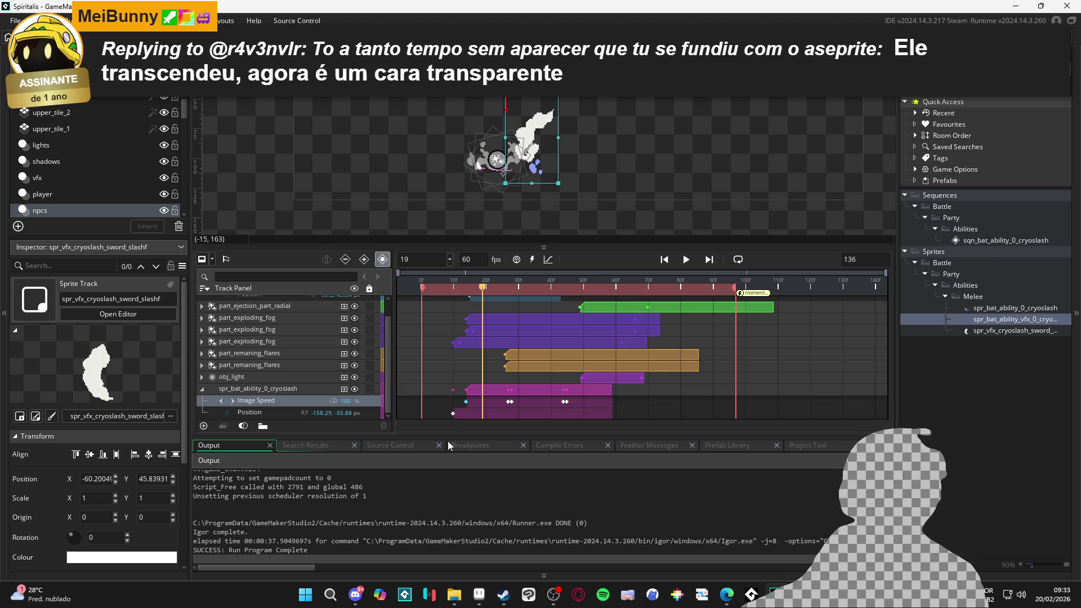
click(453, 414)
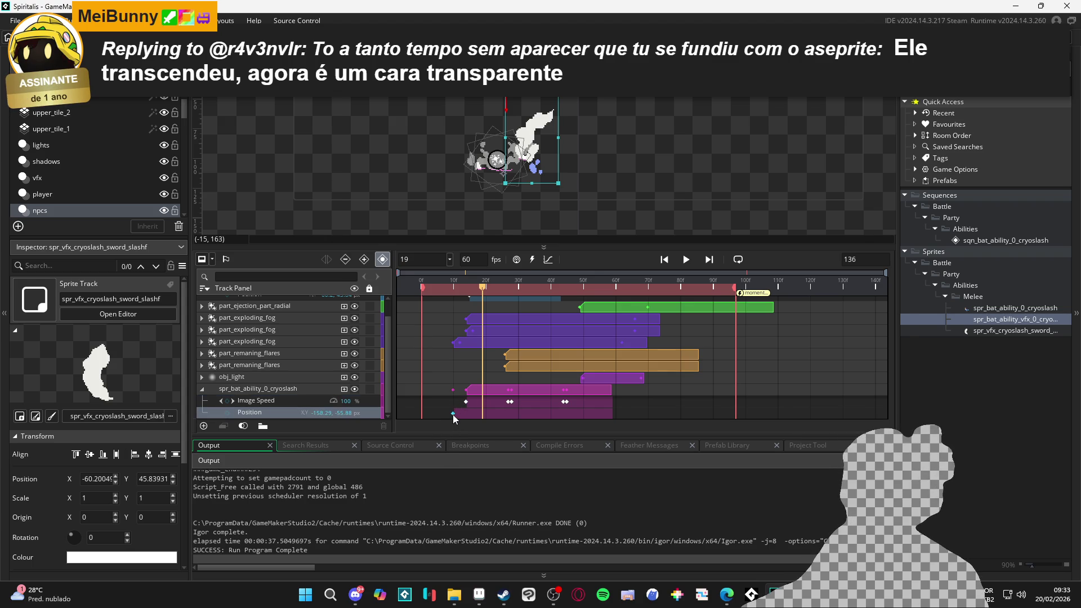
drag(462, 415, 466, 415)
mouse_move(483, 290)
mouse_down()
mouse_move(468, 289)
mouse_move(633, 335)
mouse_move(580, 360)
mouse_up()
mouse_move(610, 397)
mouse_down()
mouse_move(692, 399)
mouse_move(679, 400)
mouse_up()
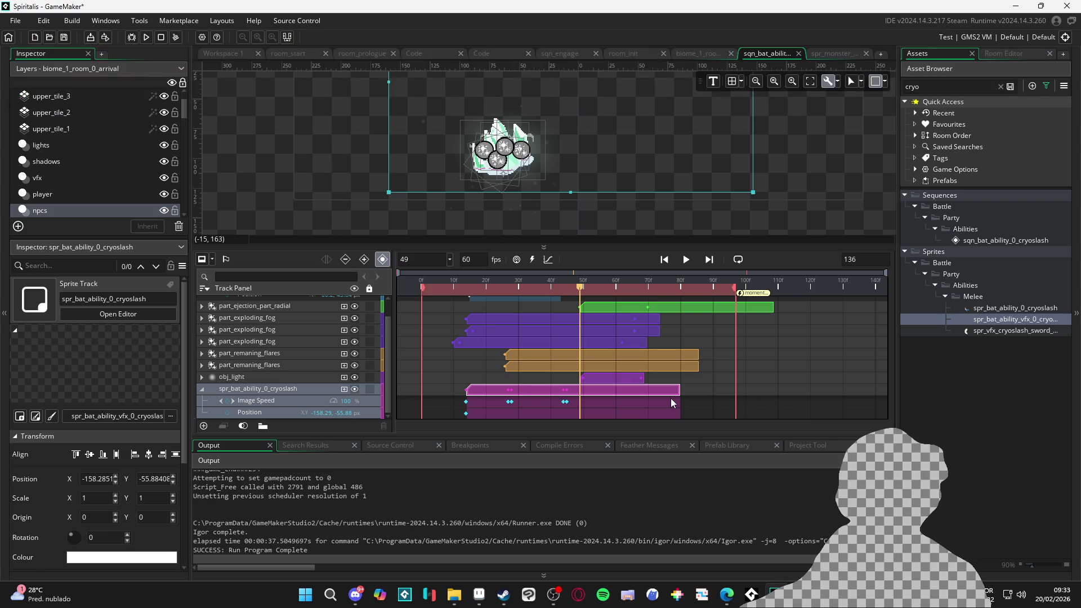
Preview from frame 35, then move the first Image Speed keyframe pair later, to around frame 44.
mouse_move(544, 285)
mouse_down()
mouse_move(444, 289)
mouse_move(663, 290)
mouse_move(442, 302)
mouse_move(523, 301)
mouse_up()
key(space)
click(429, 294)
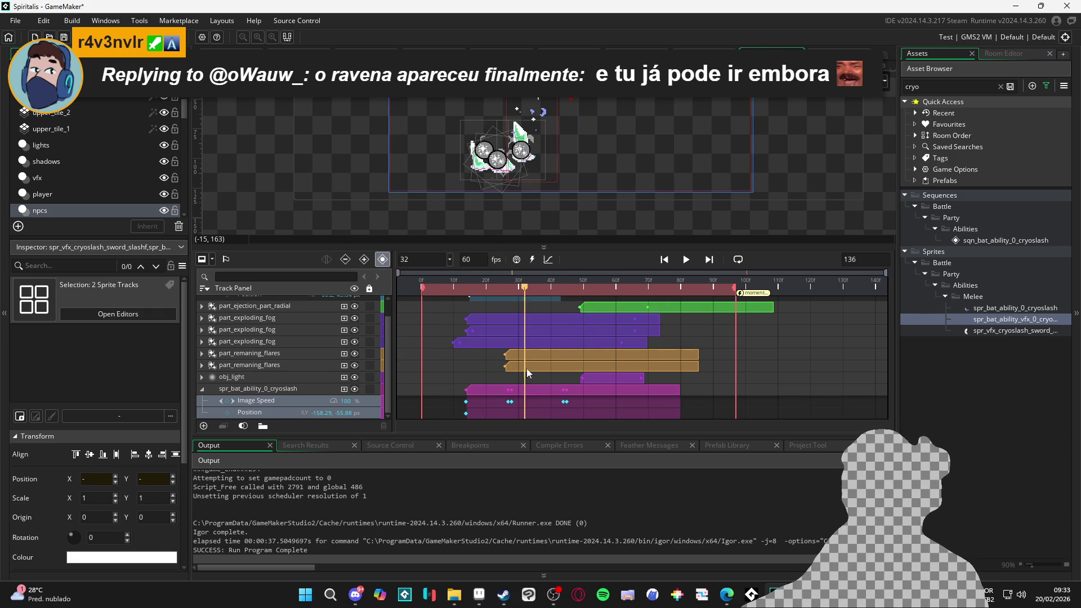
click(510, 401)
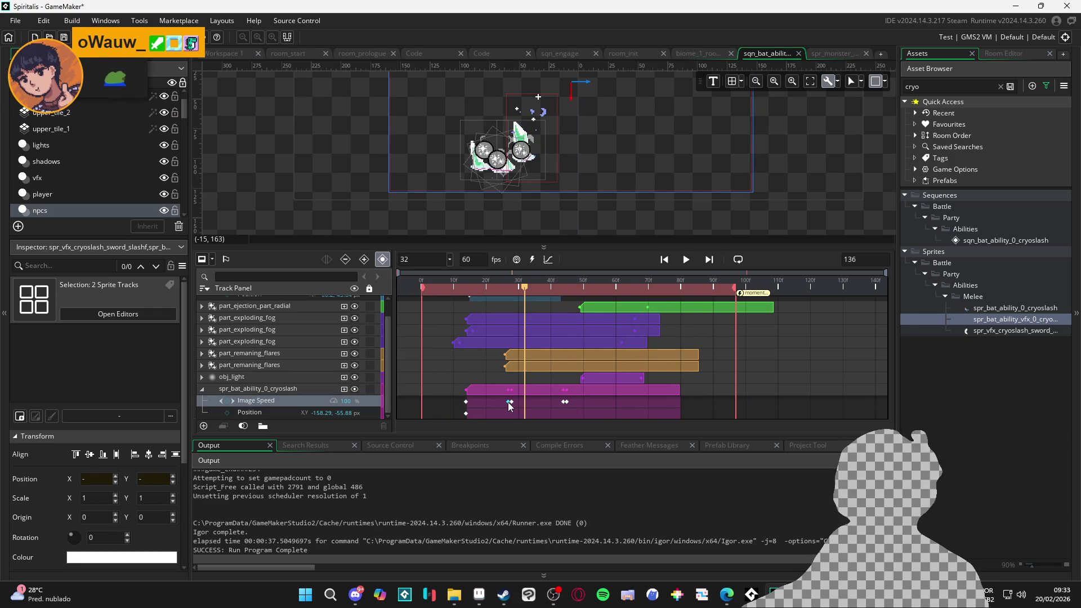
shift+click(511, 402)
drag(513, 401, 535, 401)
Move the next Image Speed keyframe pair later, to around frame 58.
mouse_move(525, 290)
mouse_down()
mouse_move(438, 291)
mouse_move(558, 305)
mouse_move(513, 317)
mouse_up()
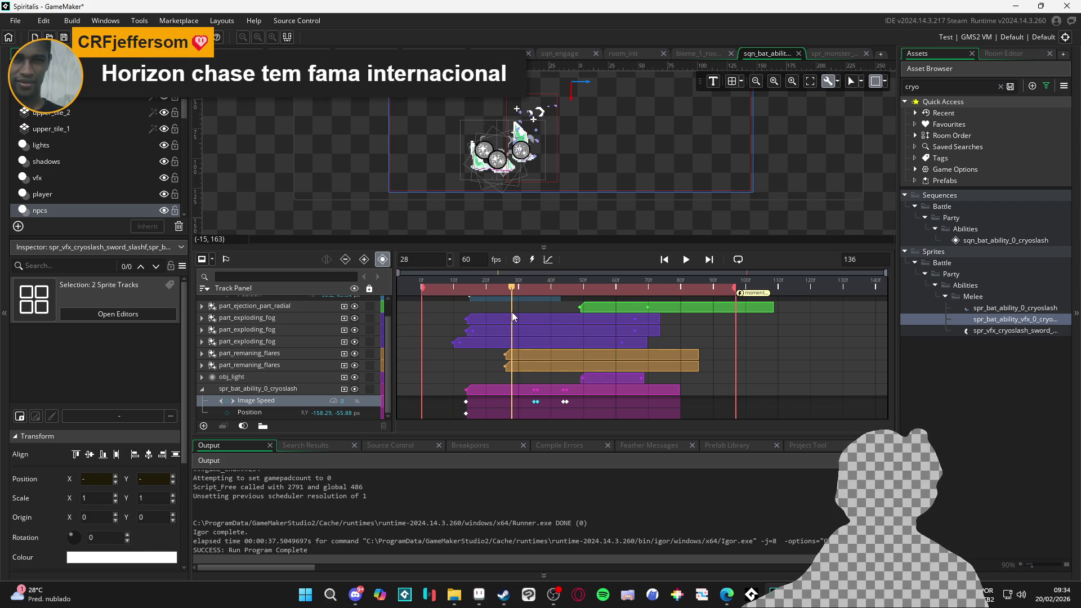
click(567, 403)
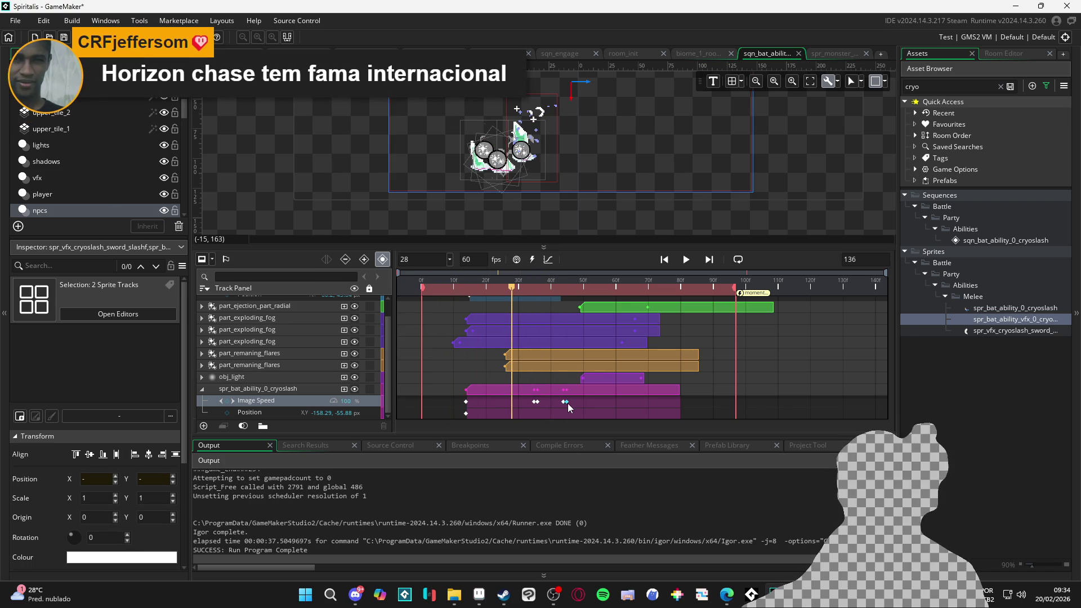
ctrl+click(563, 403)
drag(593, 404, 608, 403)
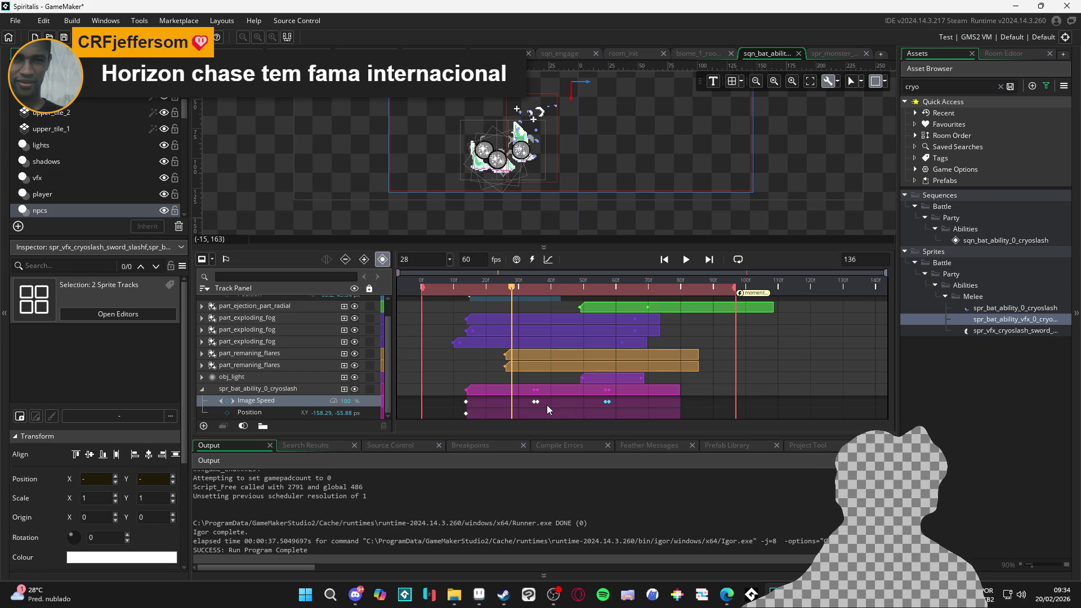
click(535, 403)
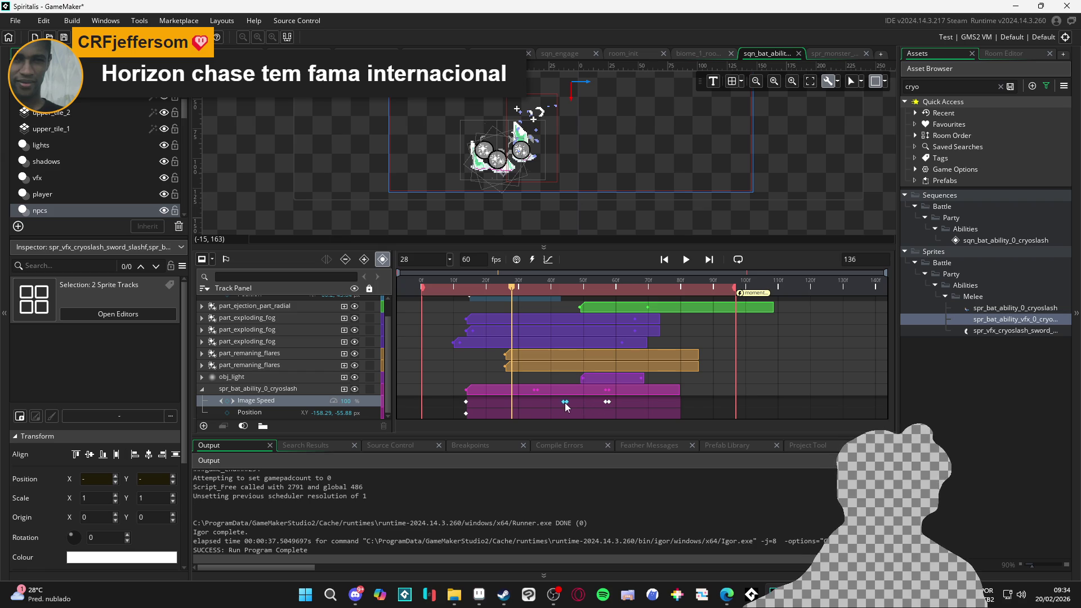
mouse_move(512, 288)
mouse_down()
mouse_move(460, 292)
mouse_move(531, 289)
mouse_move(538, 303)
mouse_up()
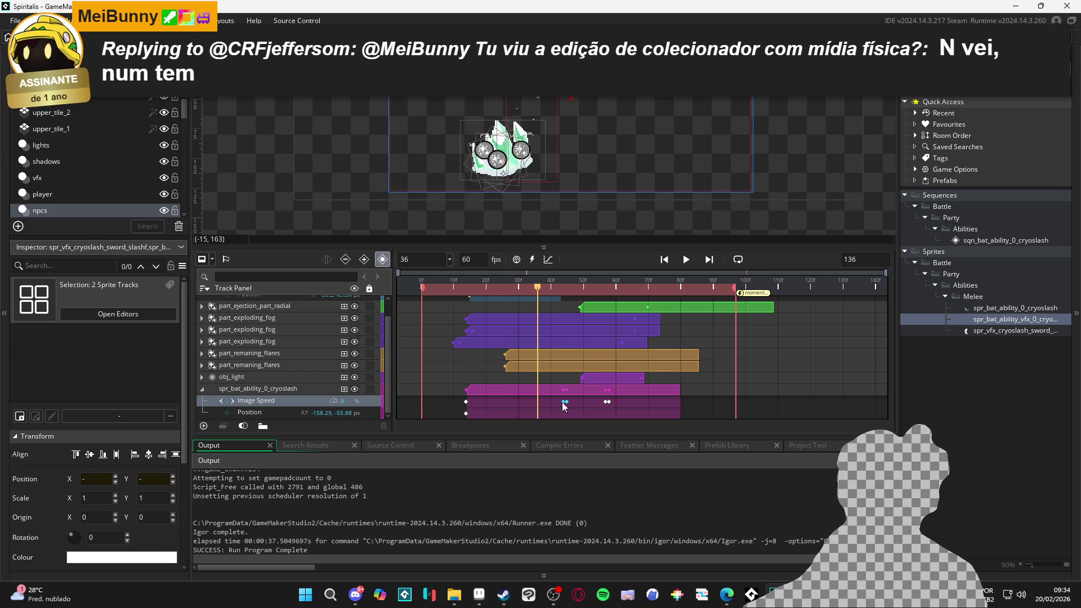
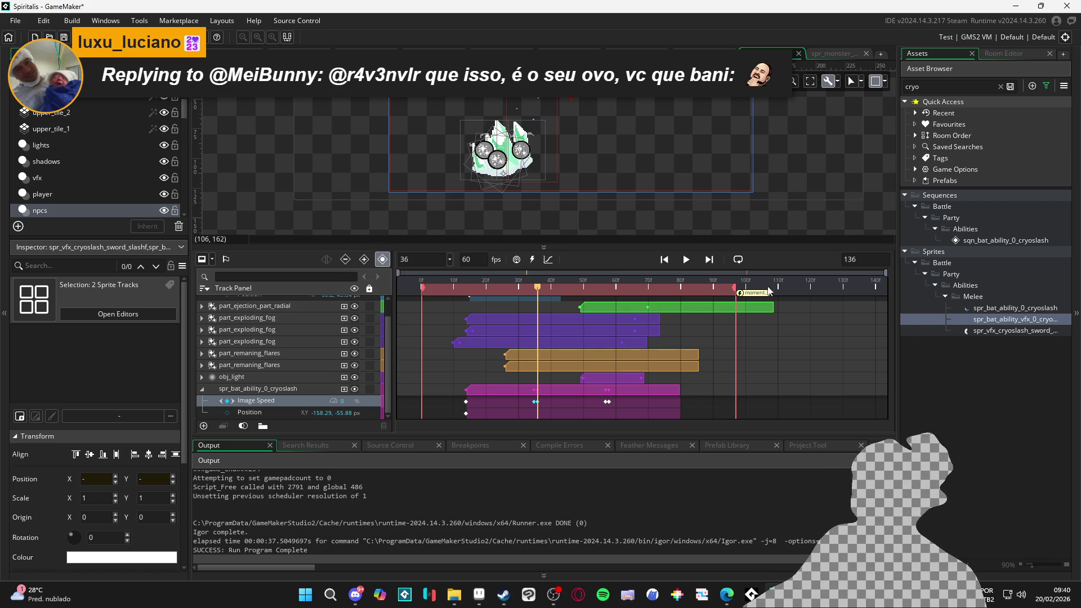
Replay the cryoslash sequence preview from the start and scrub it to frame 42.
drag(565, 285, 346, 289)
key(space)
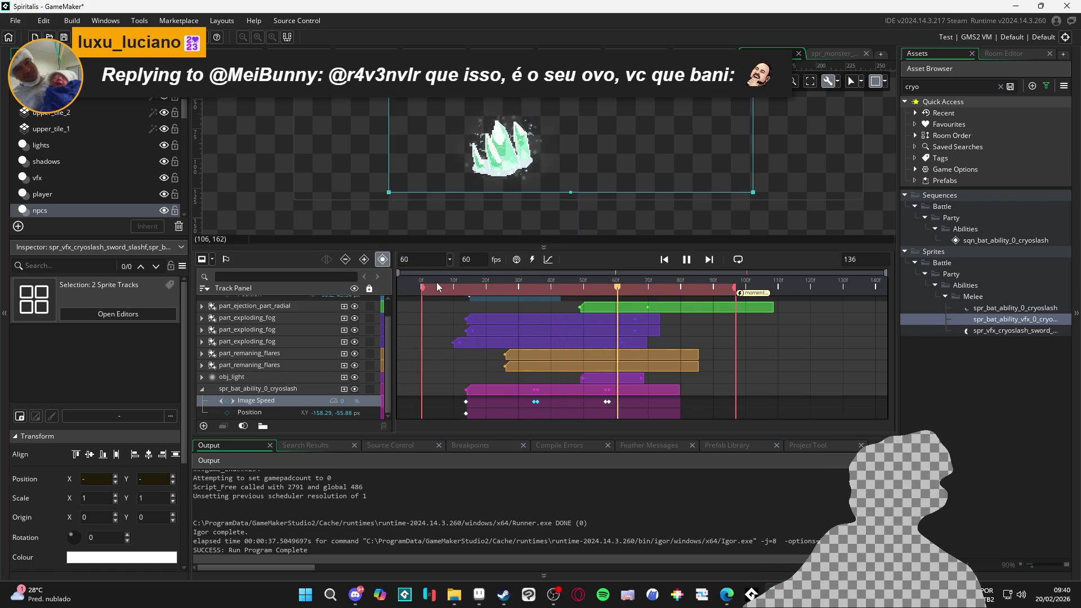
mouse_move(556, 281)
mouse_down()
mouse_move(423, 284)
mouse_move(580, 303)
mouse_up()
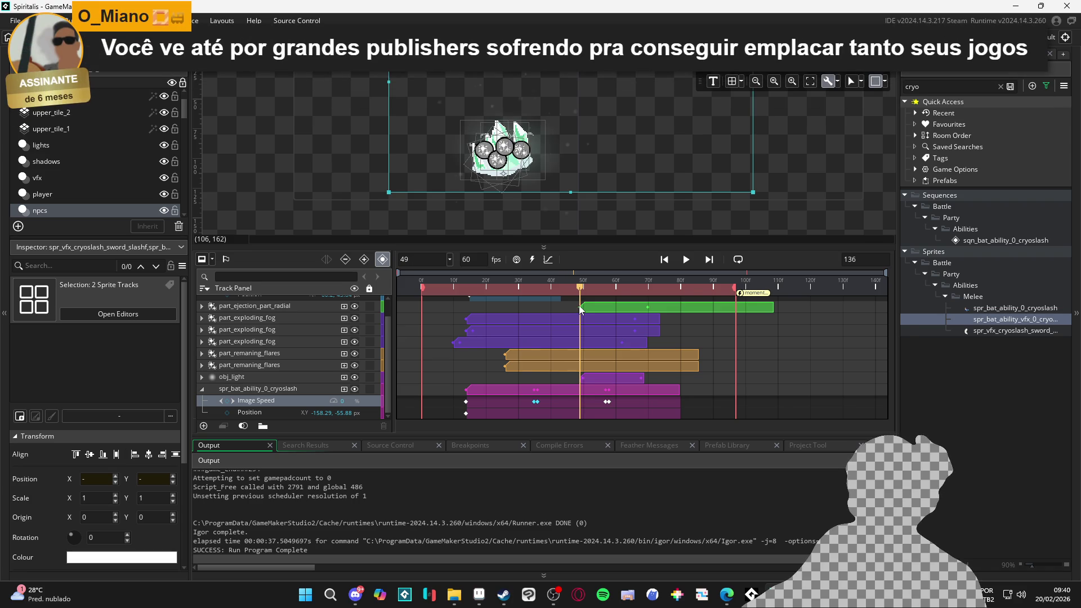
scroll(566, 336, up, 1)
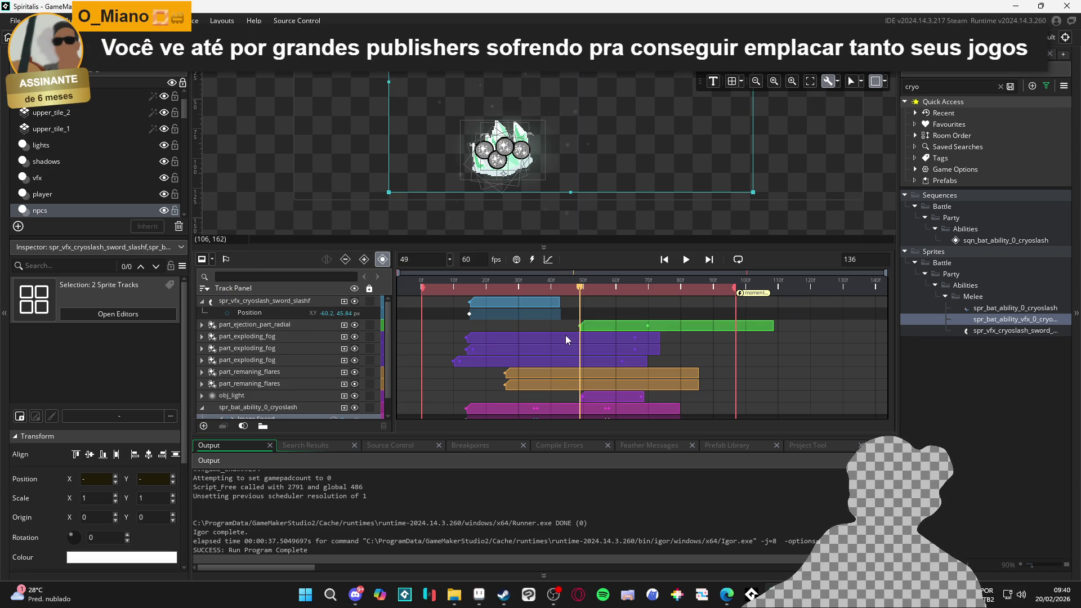
scroll(565, 336, down, 1)
Move the obj_light clip slightly later and scrub the preview to around frame 76.
drag(613, 377, 640, 376)
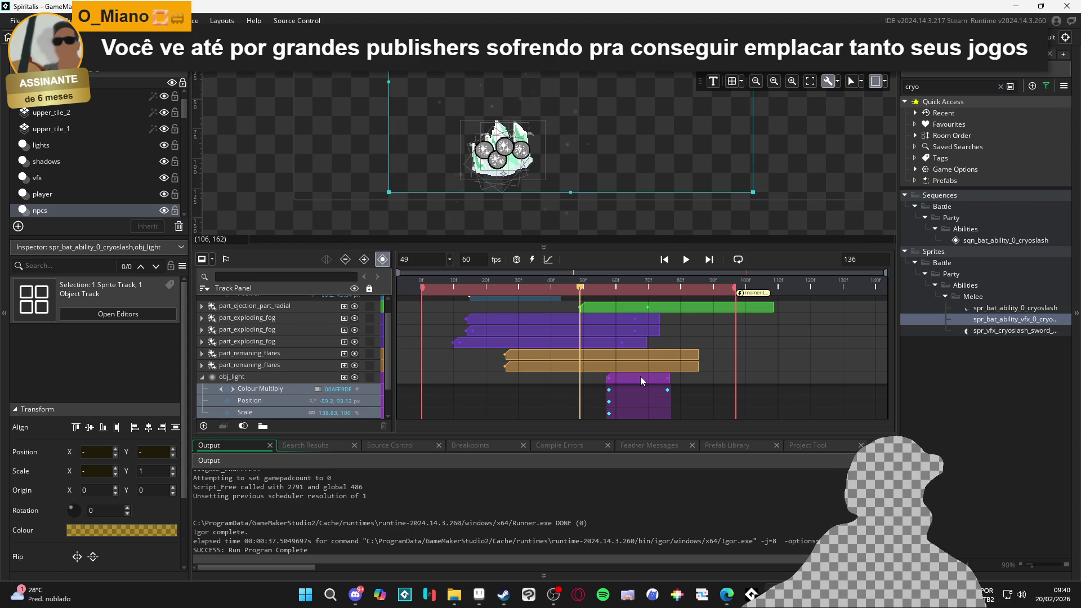
scroll(640, 376, down, 2)
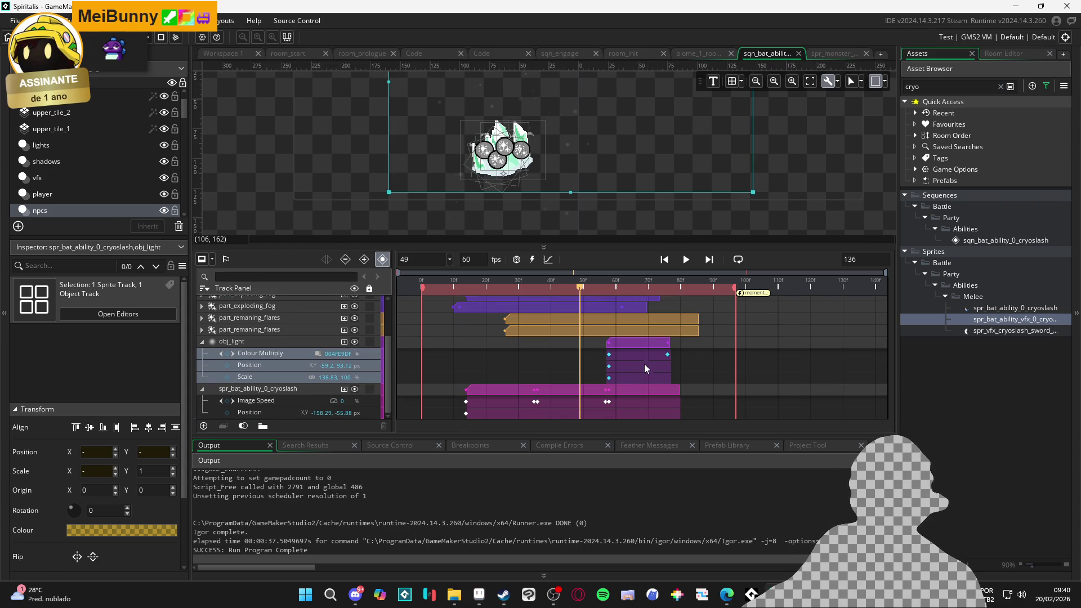
mouse_move(578, 287)
mouse_down()
mouse_move(679, 305)
mouse_move(661, 315)
mouse_move(677, 315)
mouse_up()
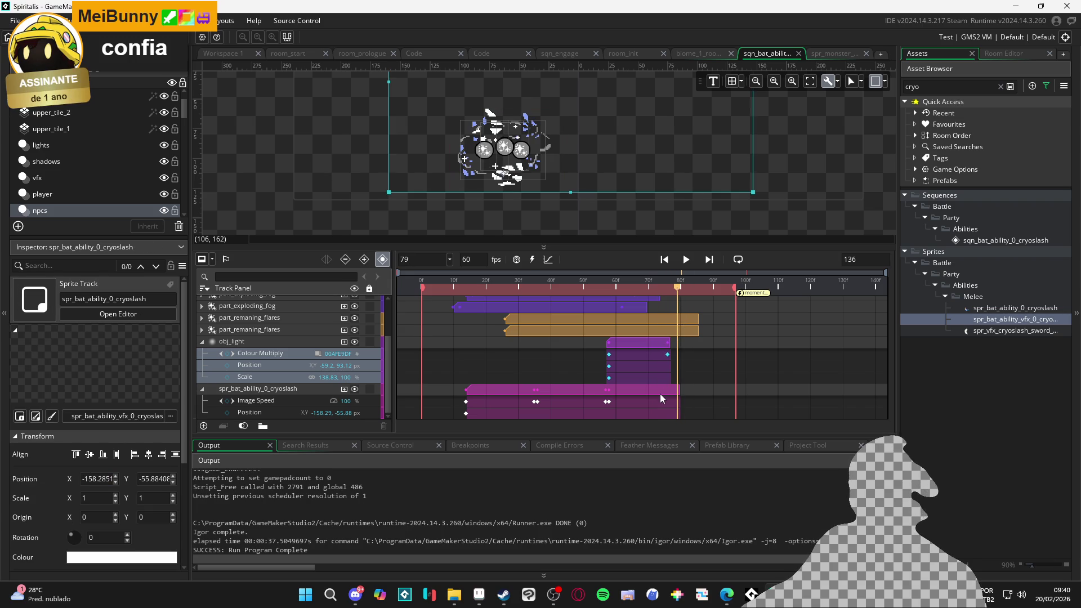
Extend the spr_bat_ability_0_cryoslash clip's end, checking the preview around frames 84-87.
click(670, 396)
drag(672, 397, 703, 398)
click(688, 289)
drag(687, 289, 701, 288)
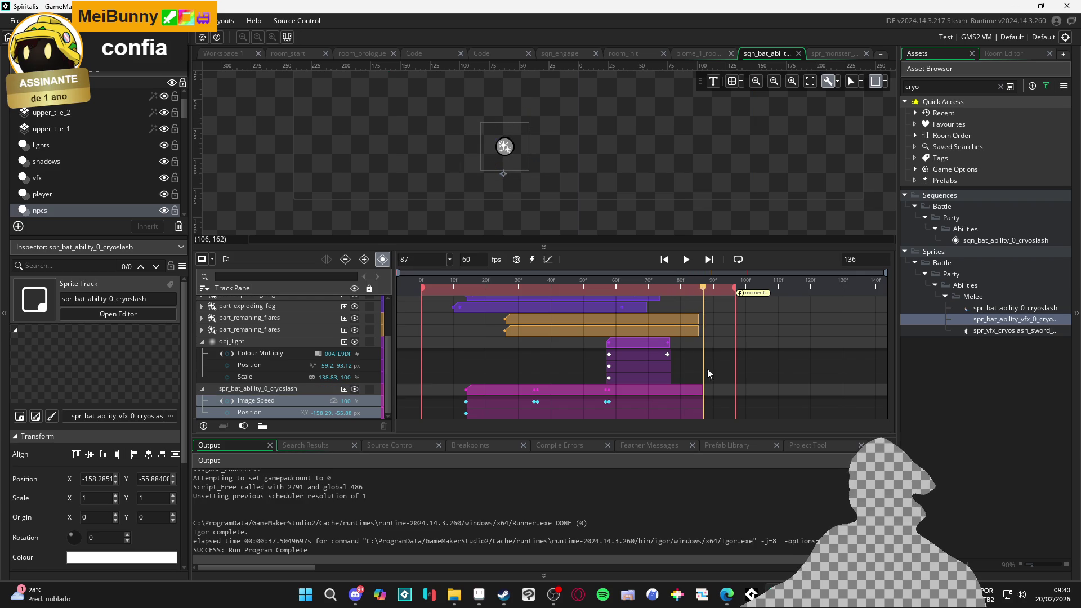
drag(702, 387, 712, 389)
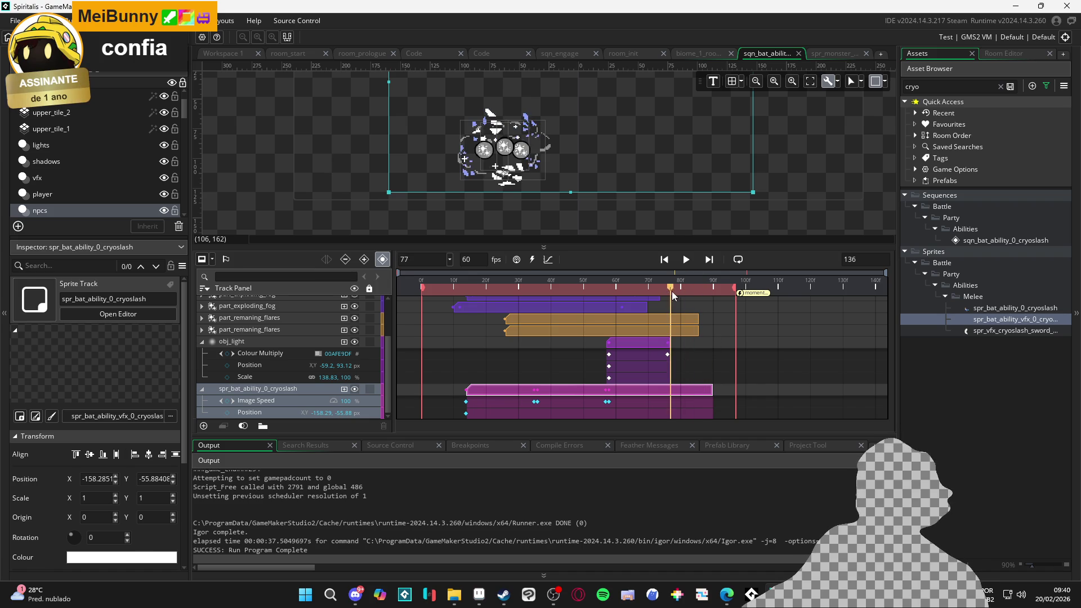
mouse_move(705, 288)
mouse_down()
mouse_move(691, 292)
mouse_move(715, 296)
mouse_move(700, 307)
mouse_up()
Stretch the cryoslash clip further to about frame 95 and play the preview.
drag(711, 390, 725, 390)
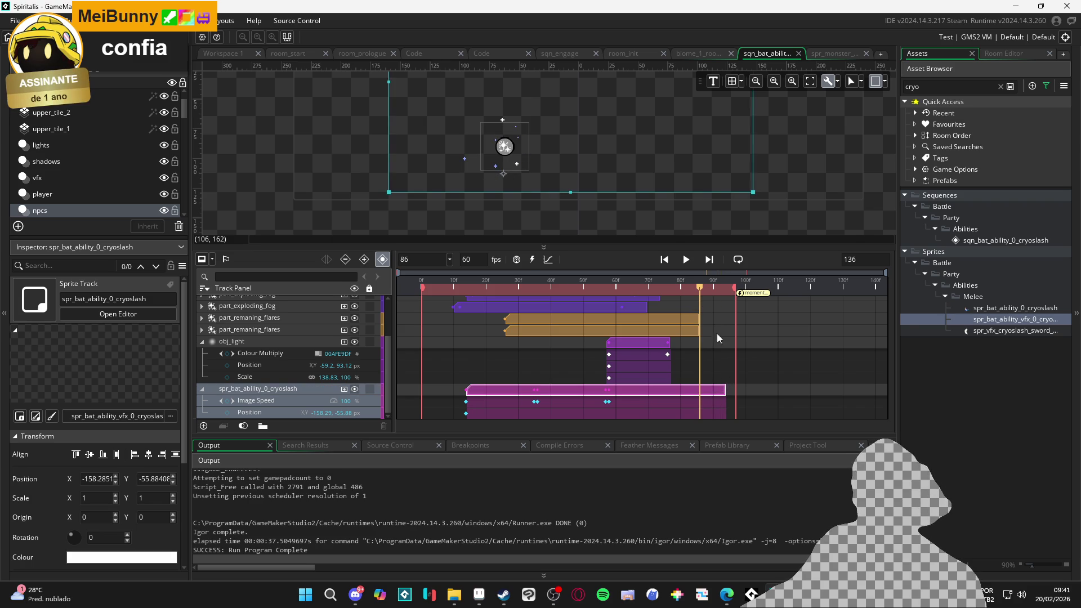
mouse_move(701, 291)
mouse_down()
mouse_move(729, 293)
mouse_move(719, 292)
mouse_up()
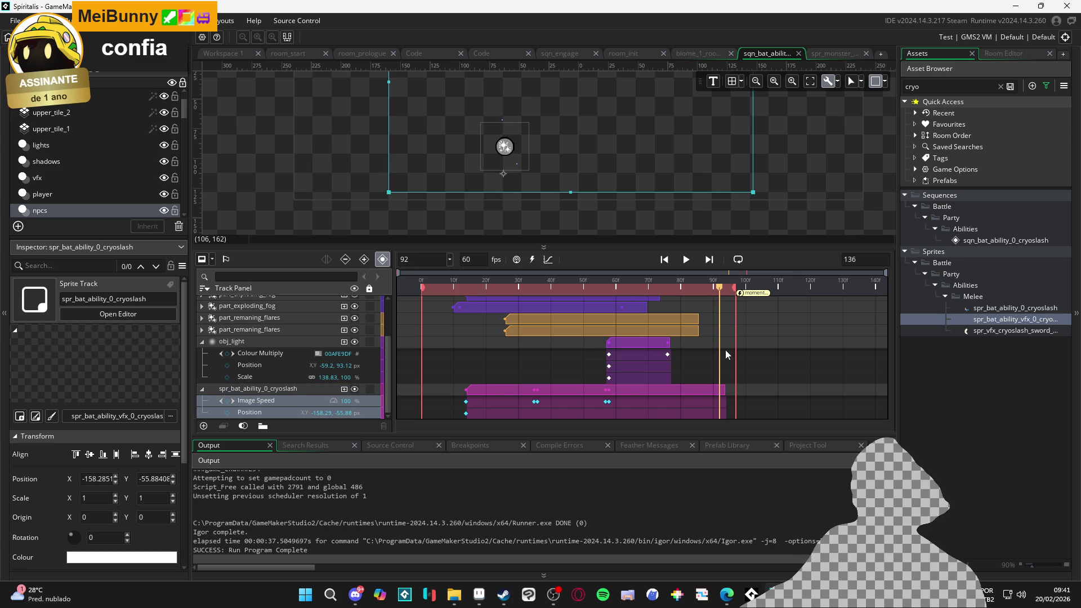
click(725, 389)
drag(725, 389, 728, 390)
drag(717, 292, 734, 293)
key(space)
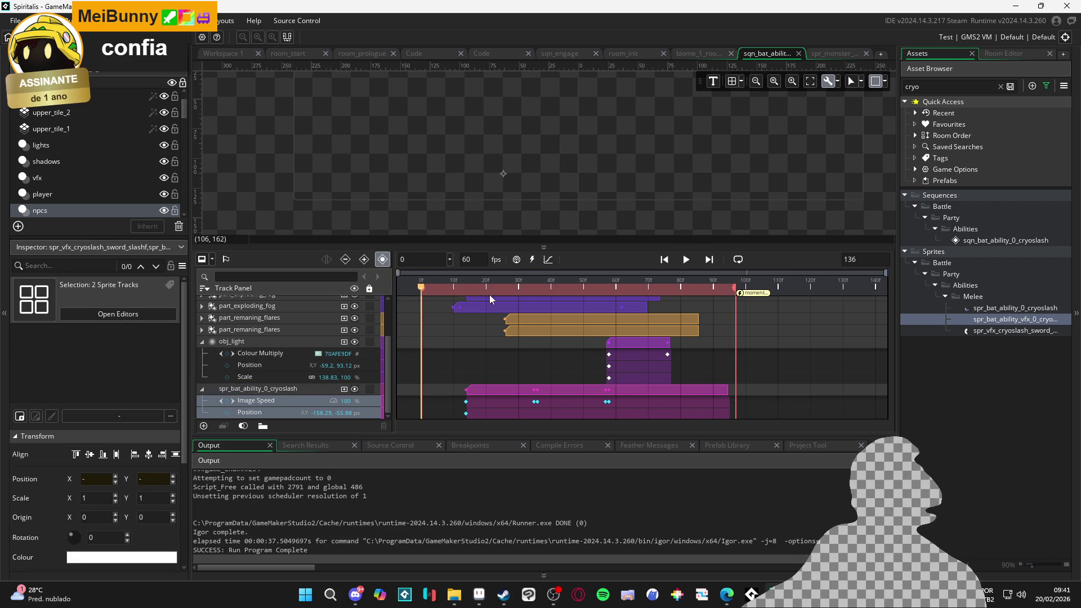
Replay the cryoslash preview and stop it at frame 58.
key(space)
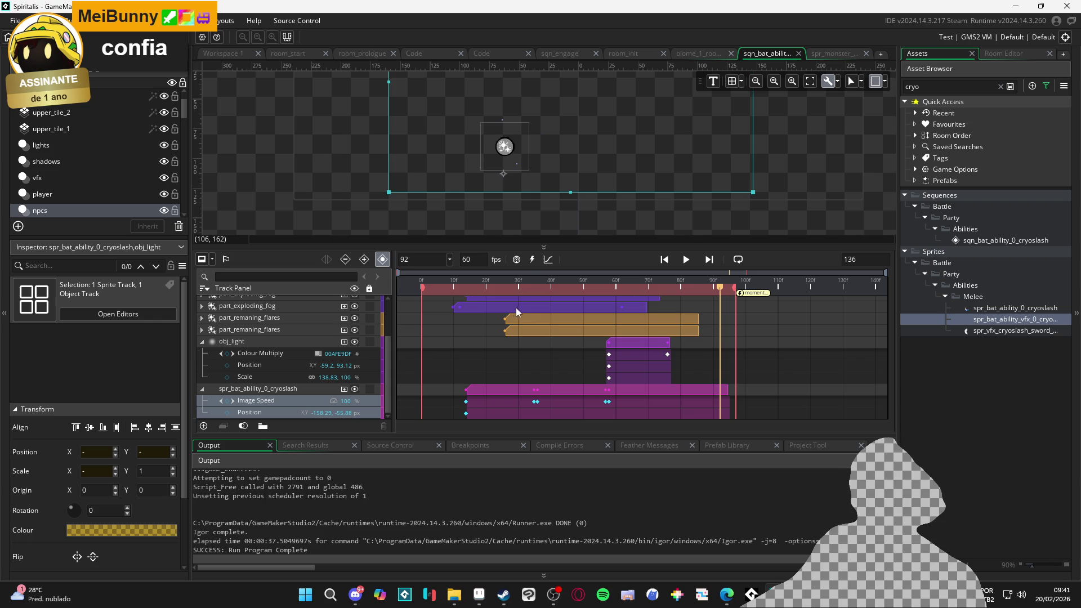
key(space)
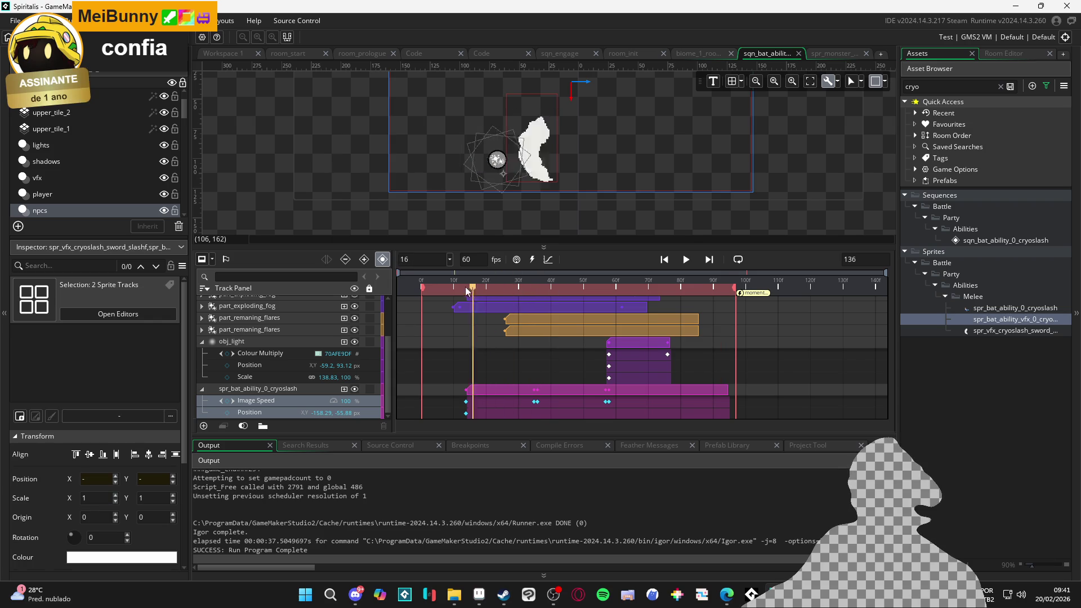
key(space)
scroll(563, 332, up, 3)
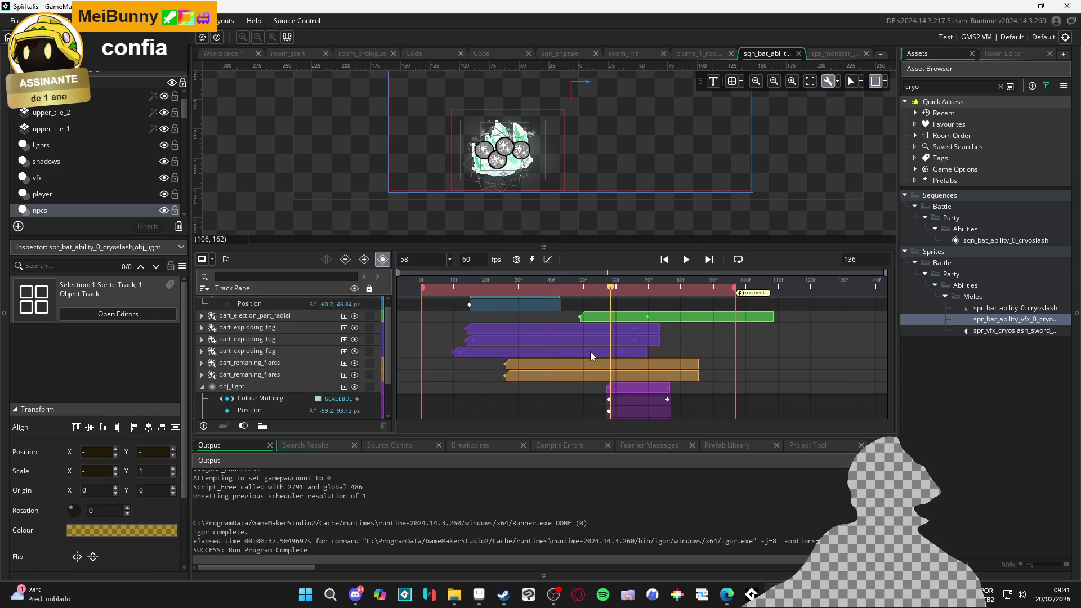
scroll(601, 362, up, 1)
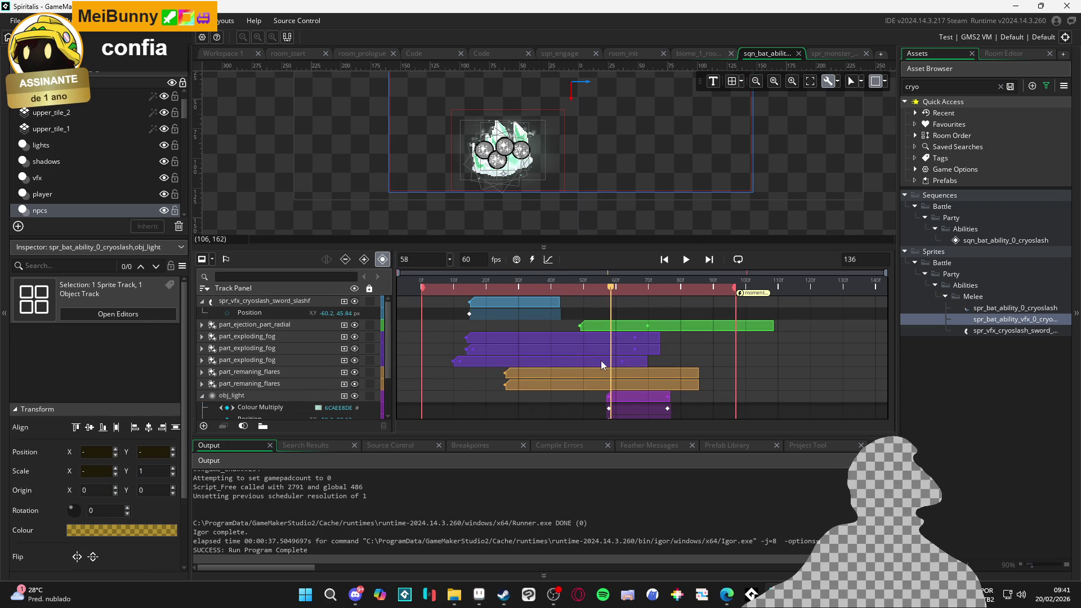
Expand the part_ejection_part_radial track and shift its clip to start around frame 60.
ctrl+click(590, 326)
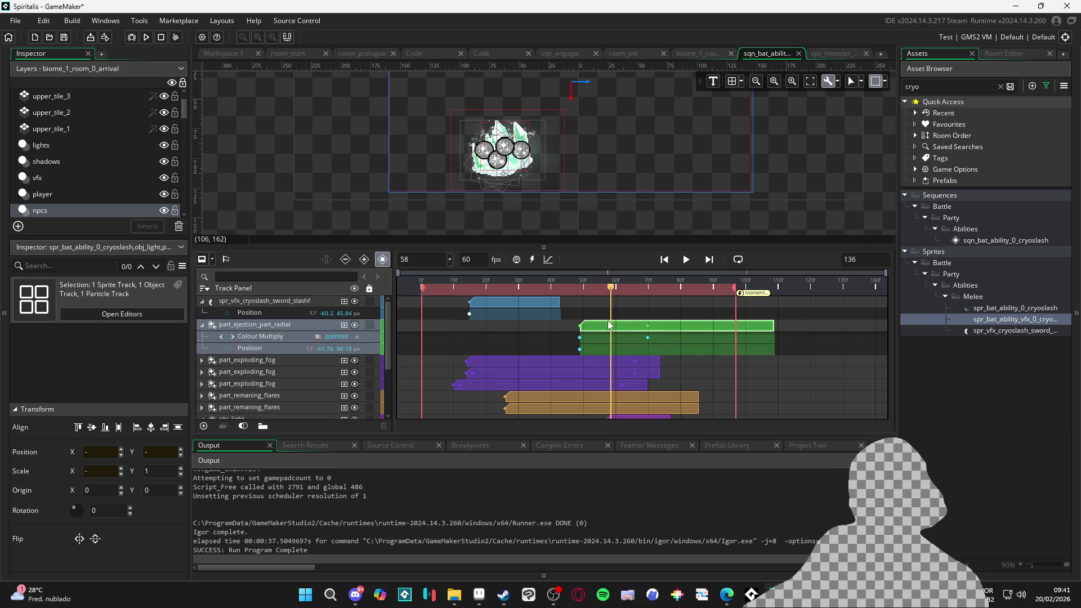
scroll(618, 332, down, 4)
scroll(620, 332, up, 4)
scroll(627, 330, down, 2)
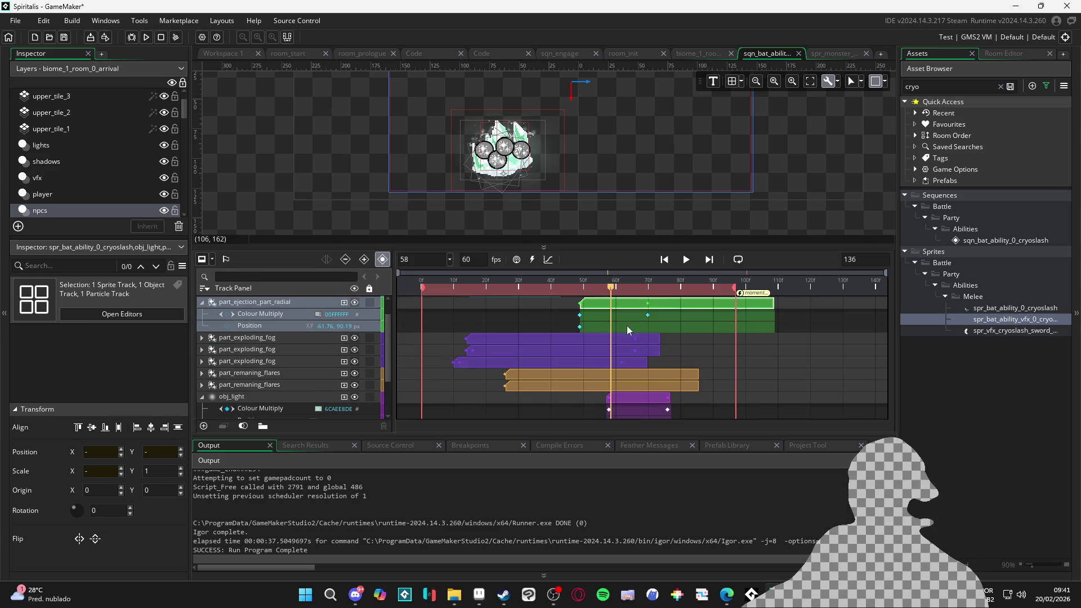
mouse_move(630, 303)
mouse_down()
mouse_move(662, 305)
mouse_move(637, 304)
mouse_up()
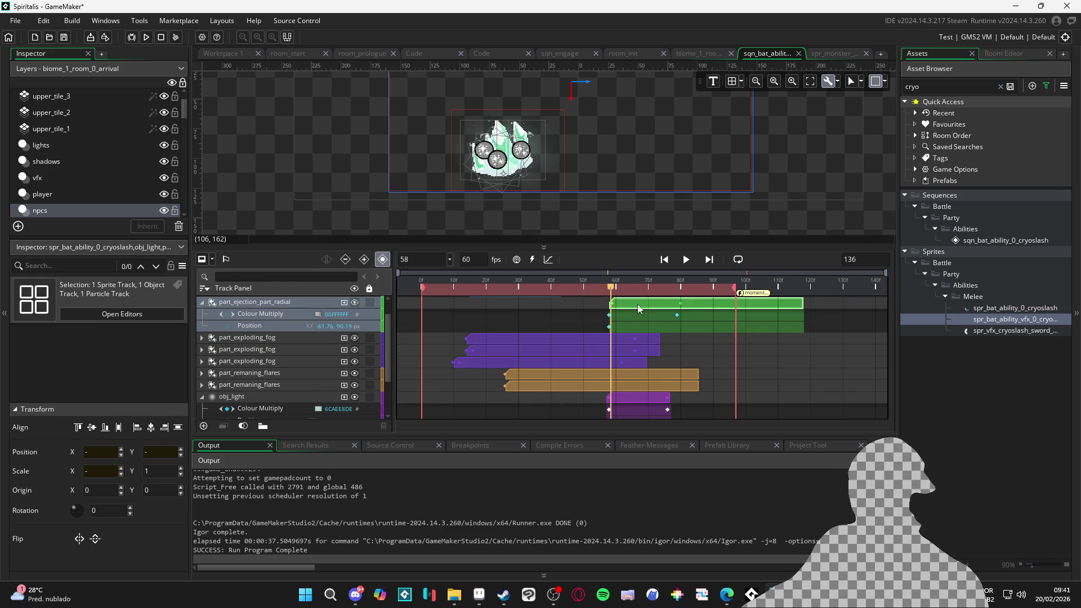
Replay the sequence from frame 36, then from the start, and rewind to frame 0.
click(538, 287)
key(space)
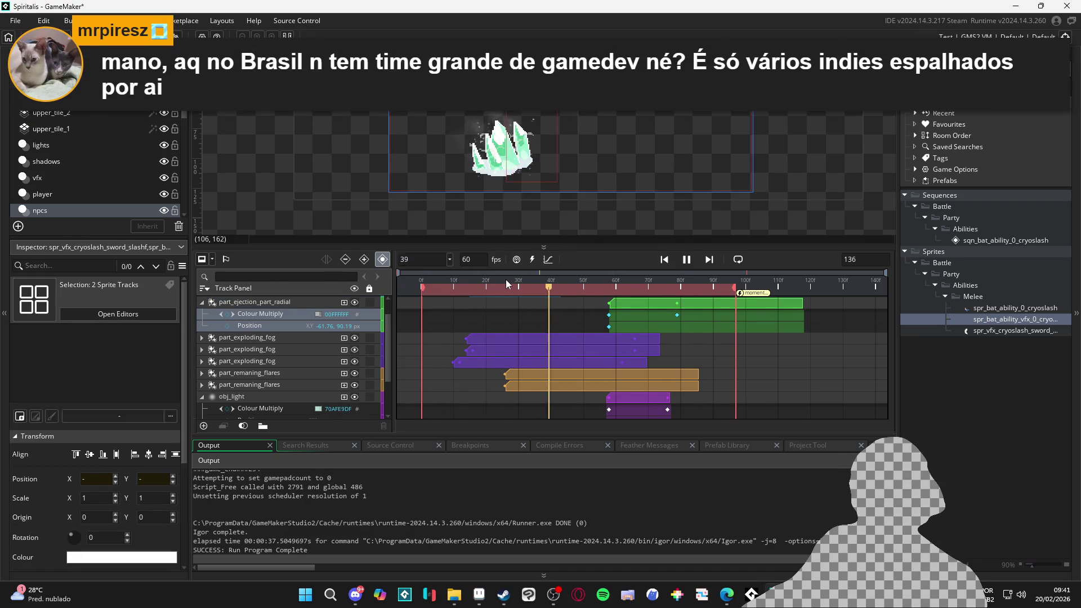
click(434, 287)
key(space)
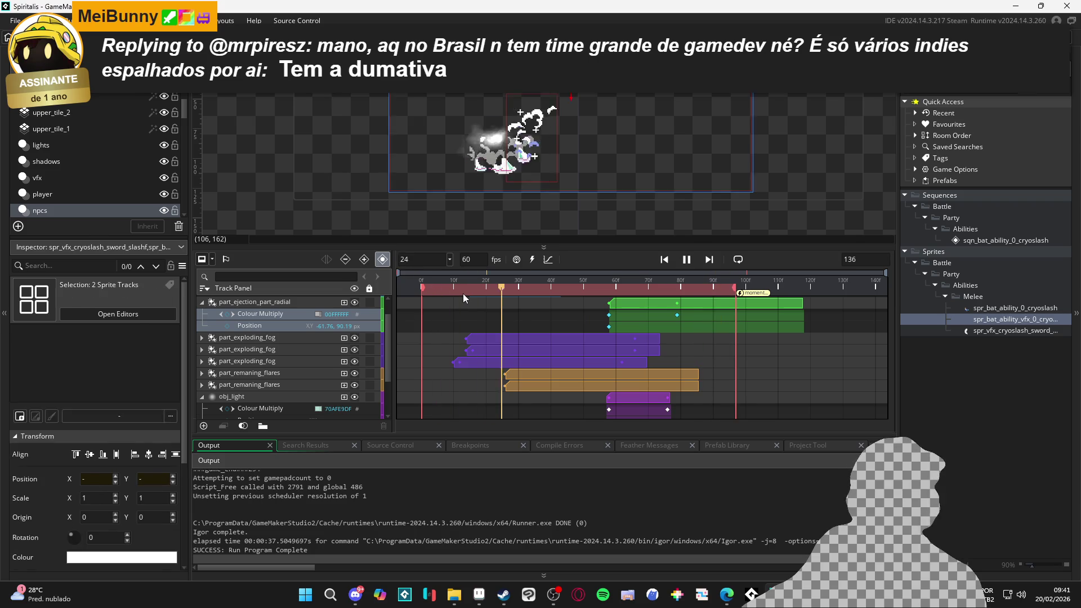
key(space)
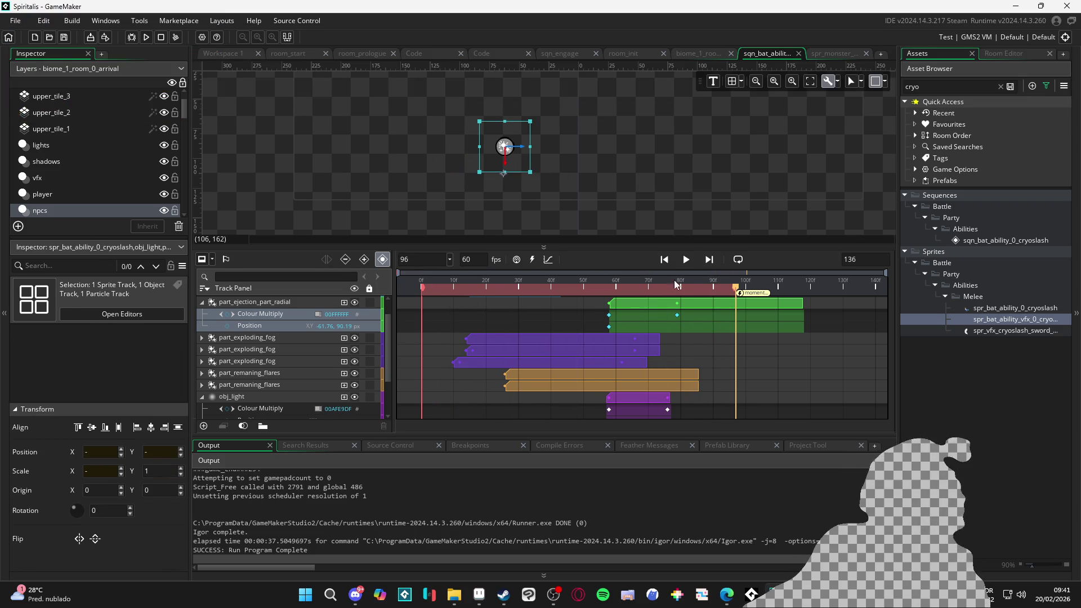
mouse_move(493, 288)
mouse_down()
mouse_move(390, 288)
mouse_move(519, 288)
mouse_move(425, 296)
mouse_up()
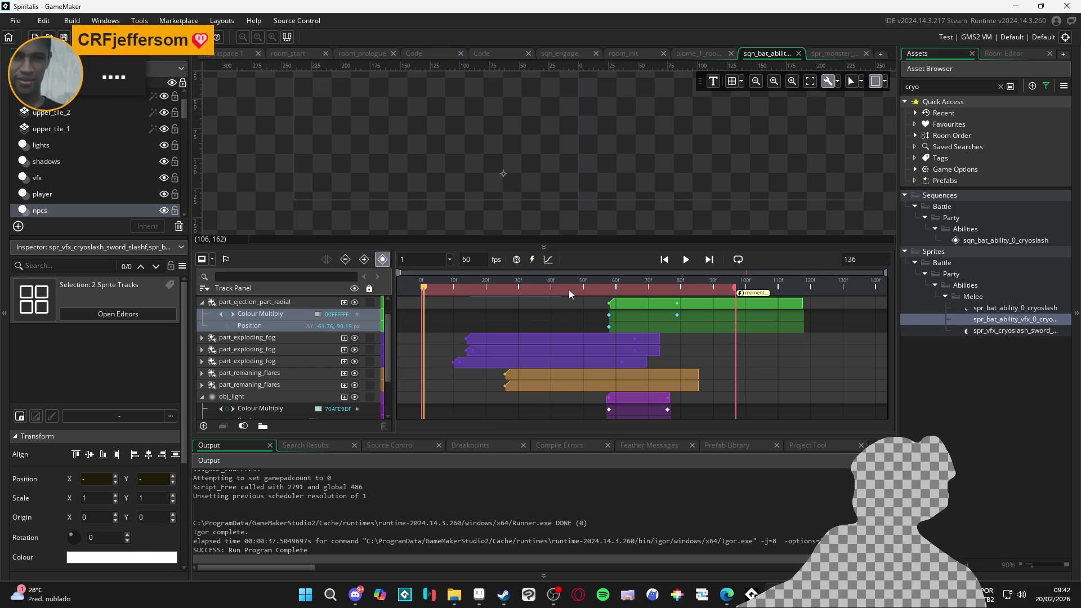
click(416, 274)
key(Home)
click(687, 260)
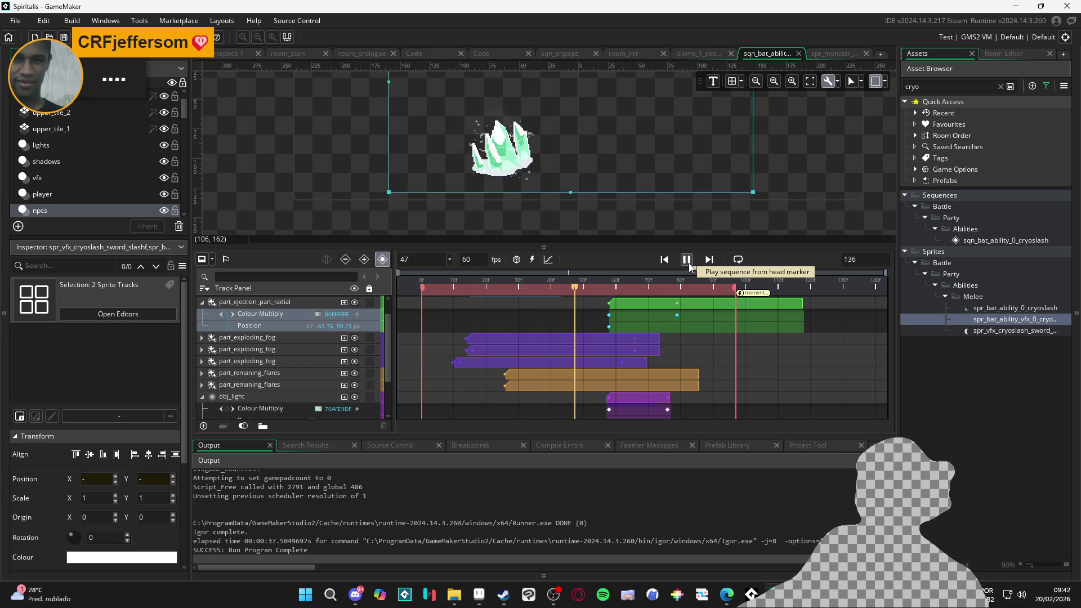
click(687, 260)
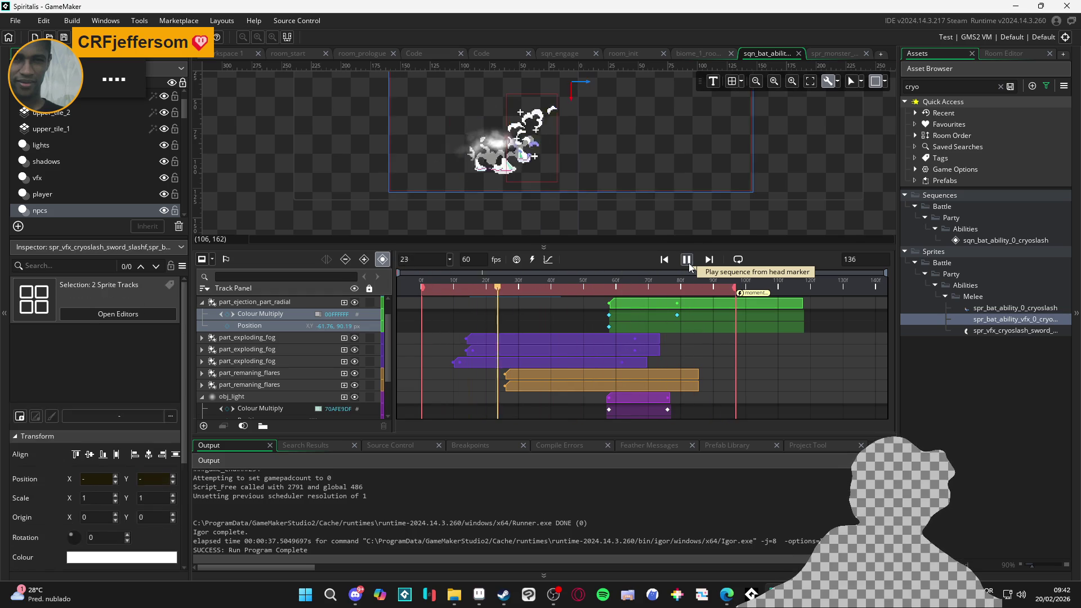
click(687, 260)
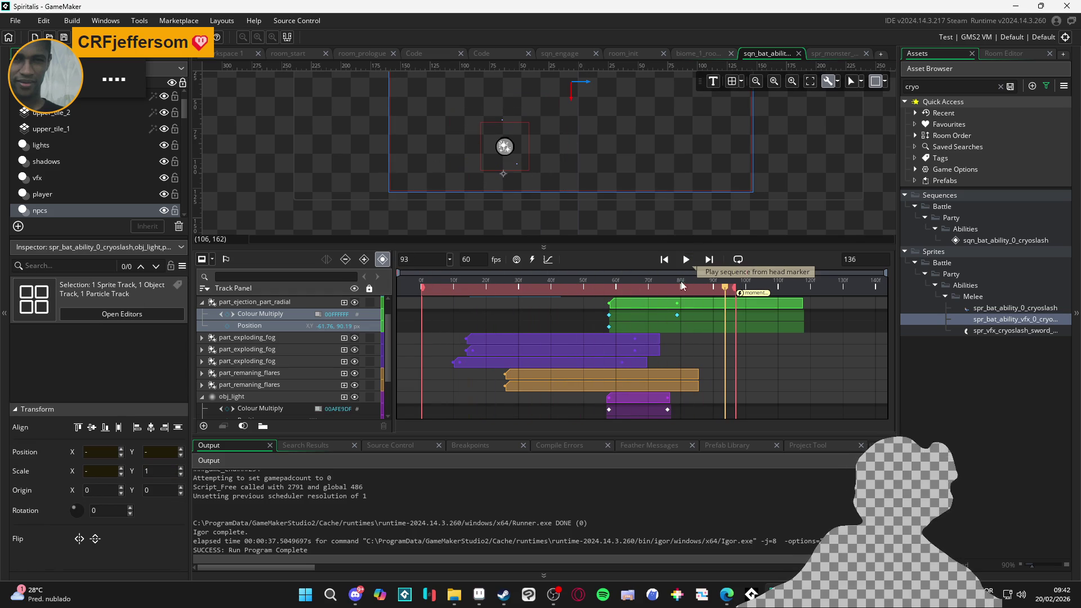
key(Home)
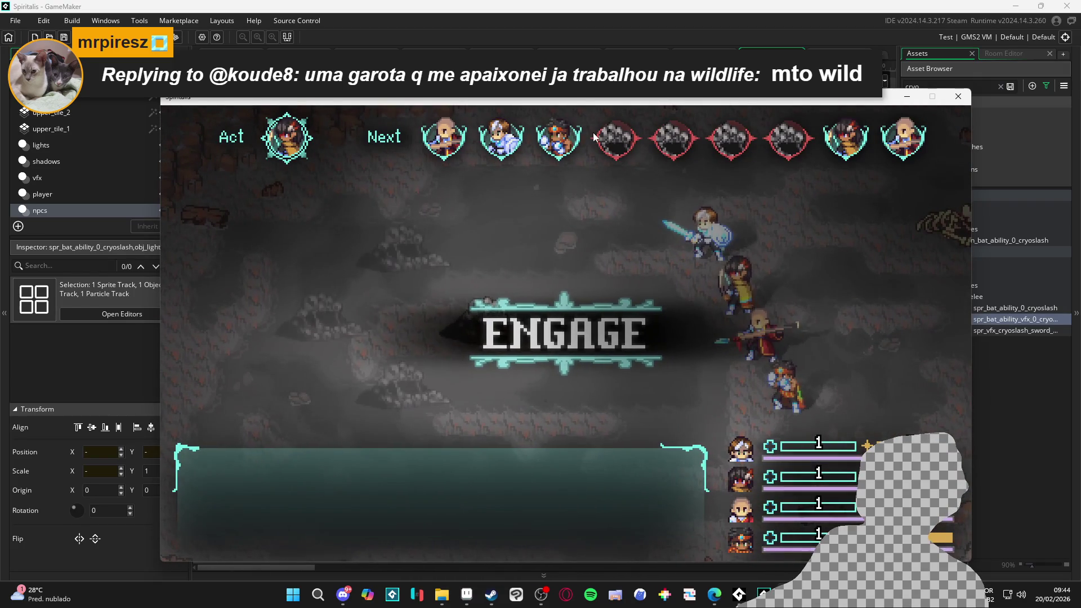
Choose Defend as the battle command for Yara and Zhe Wu.
key(Down)
key(Up)
key(Down)
key(Down)
key(Down)
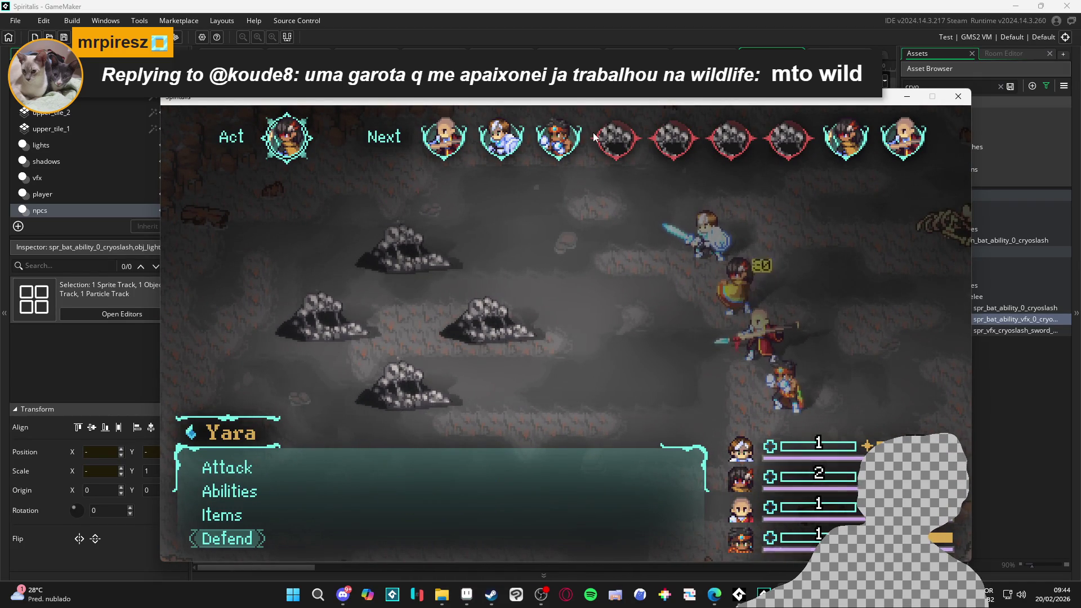
key(Return)
Have Bob cast Cryoslash on the Sloth Blob and set Themba to Attack.
key(Down)
key(Down)
key(Down)
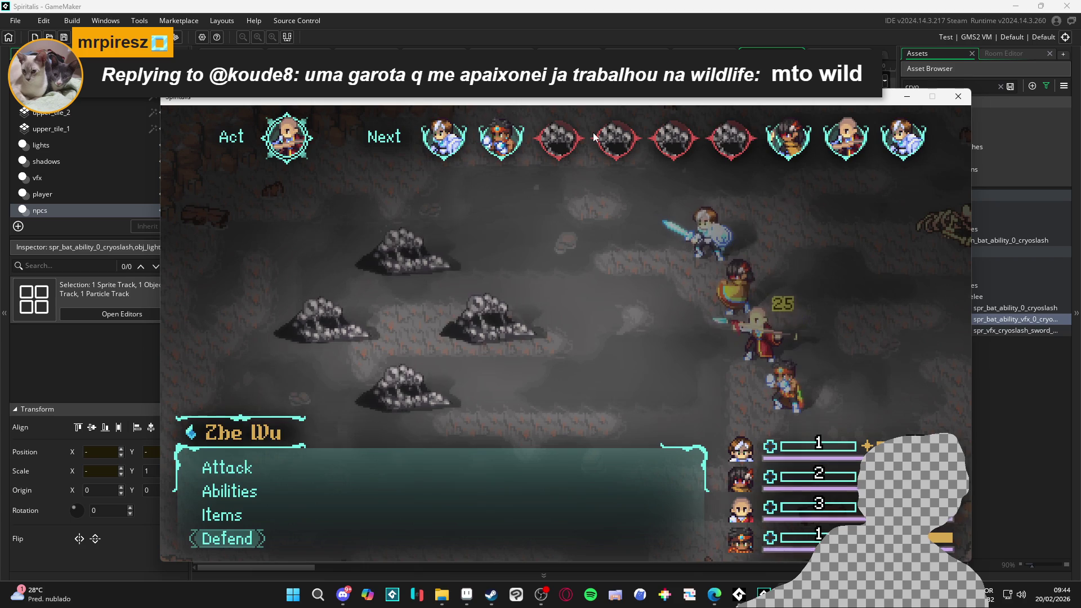
key(Return)
key(Down)
key(Return)
key(Return)
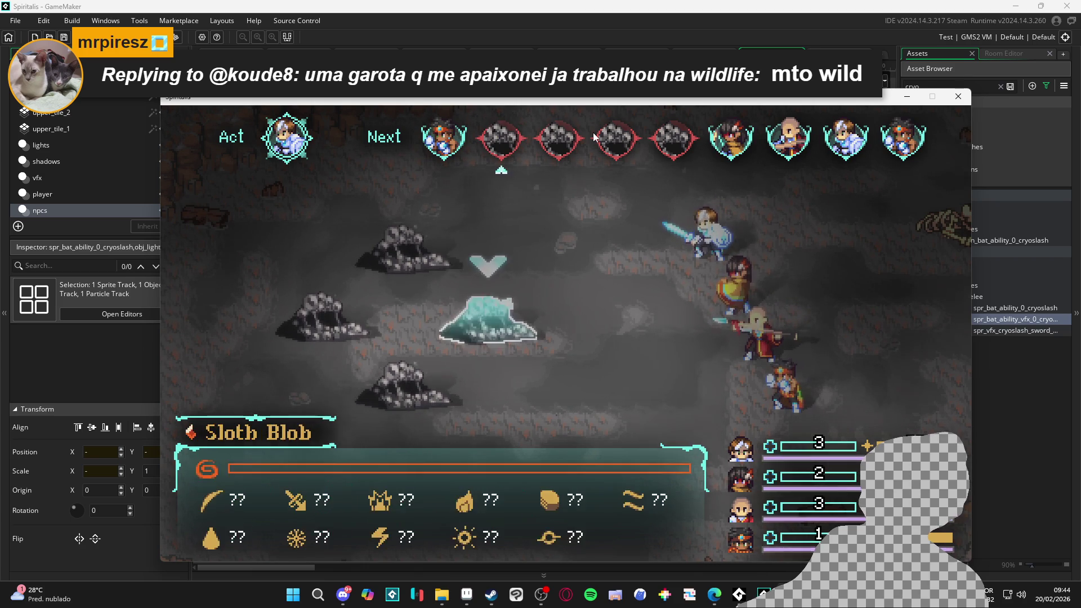
key(Return)
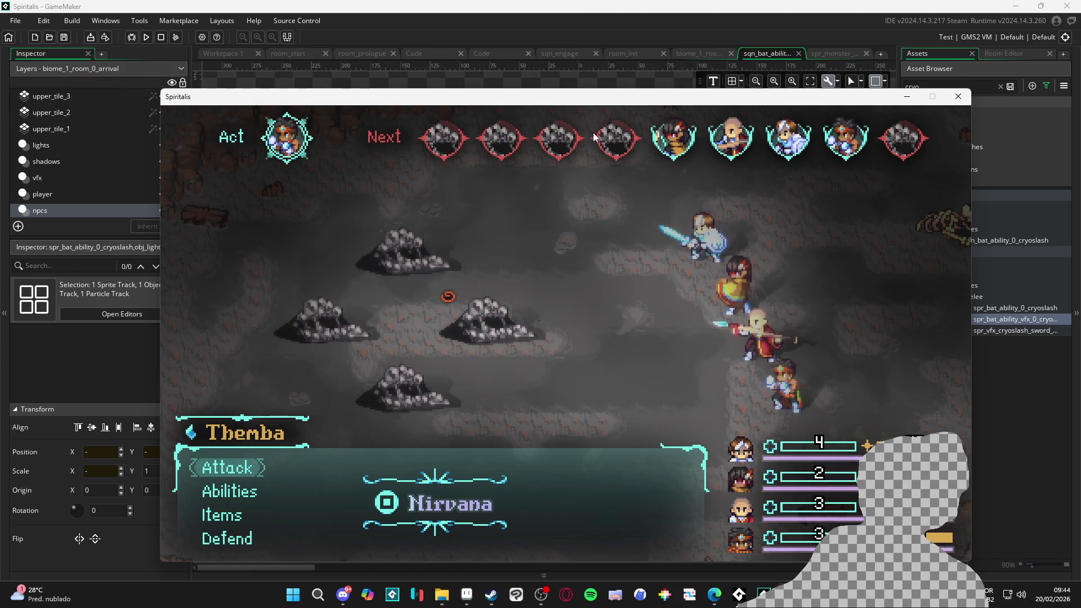
key(Return)
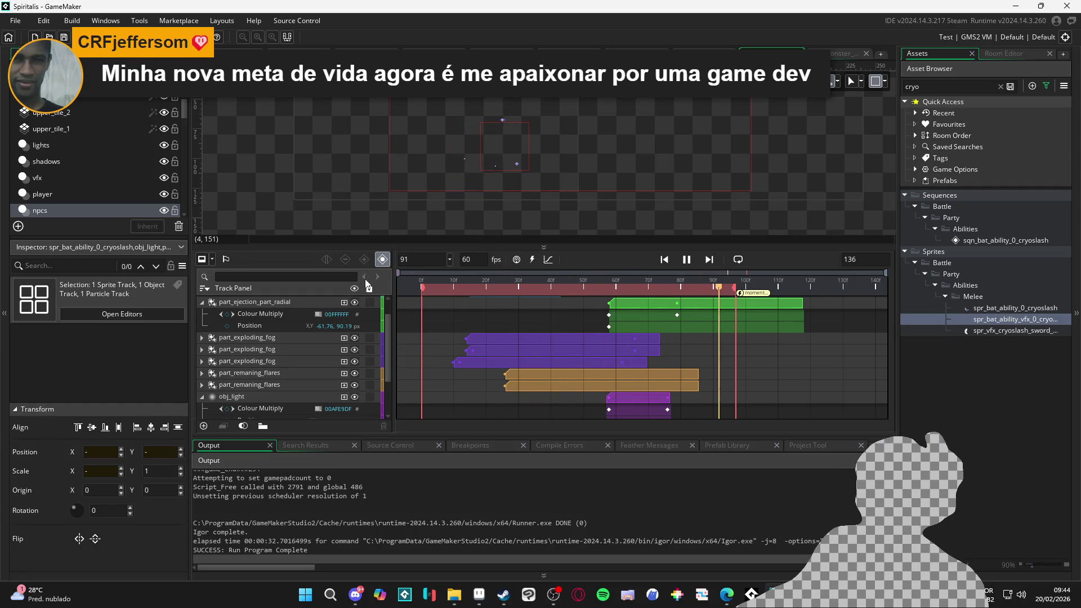
At frame 16, shift the cryoslash sprite clip one frame earlier, then run the game with F5.
key(Return)
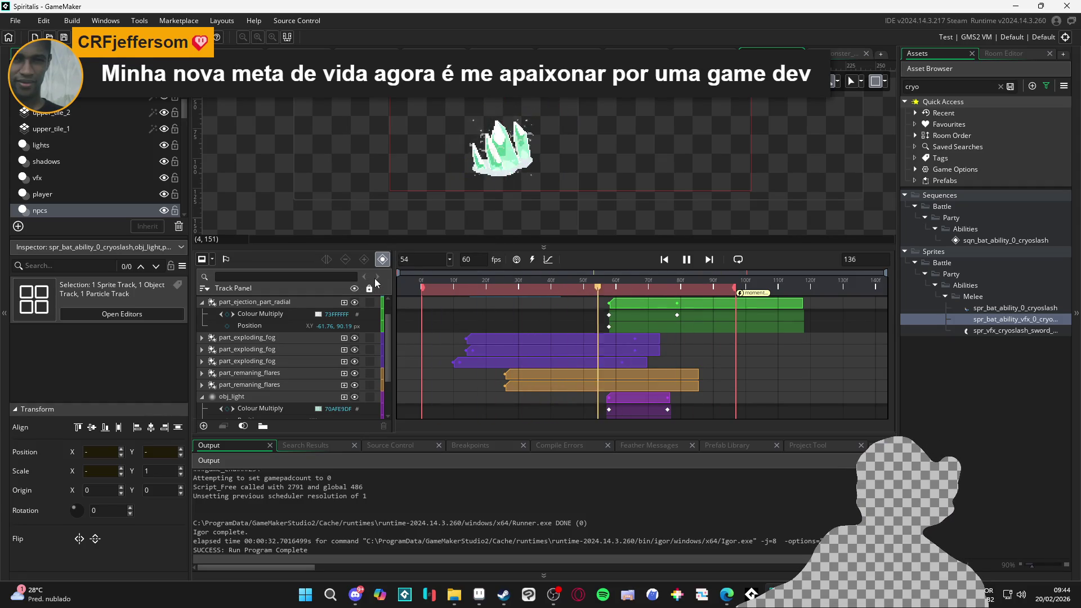
key(Return)
mouse_move(505, 289)
mouse_down()
mouse_move(403, 285)
mouse_move(474, 289)
mouse_up()
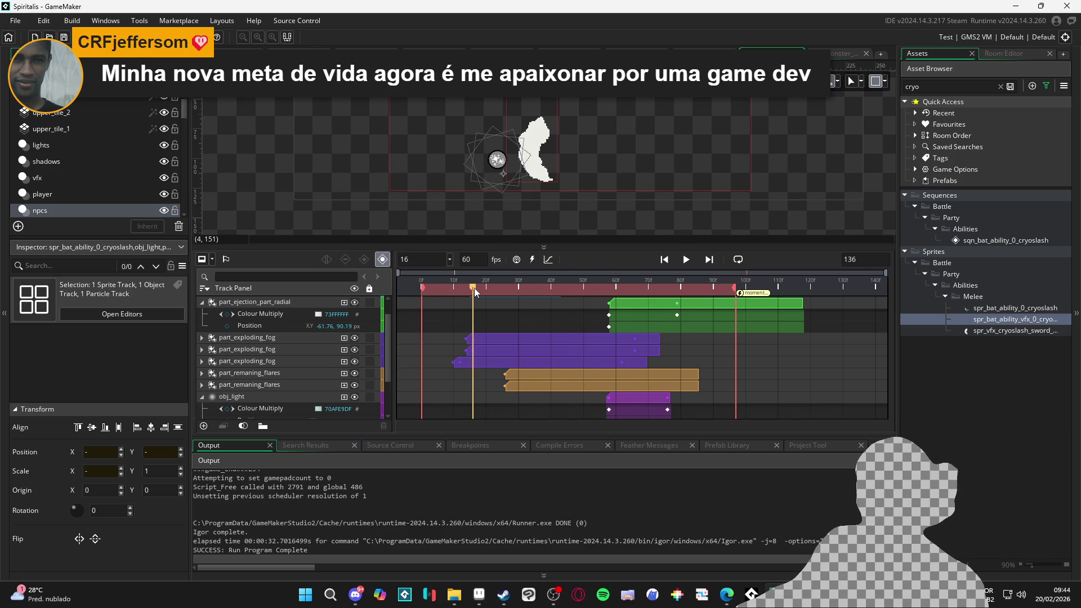
scroll(523, 403, down, 2)
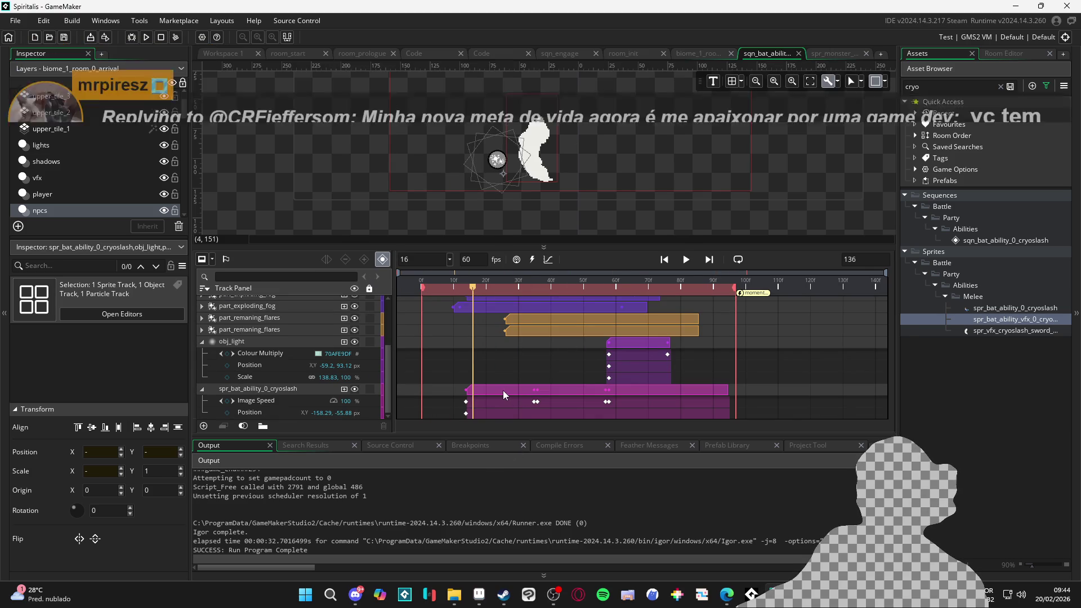
mouse_move(492, 393)
mouse_down()
mouse_move(473, 396)
mouse_move(504, 385)
mouse_move(495, 389)
mouse_up()
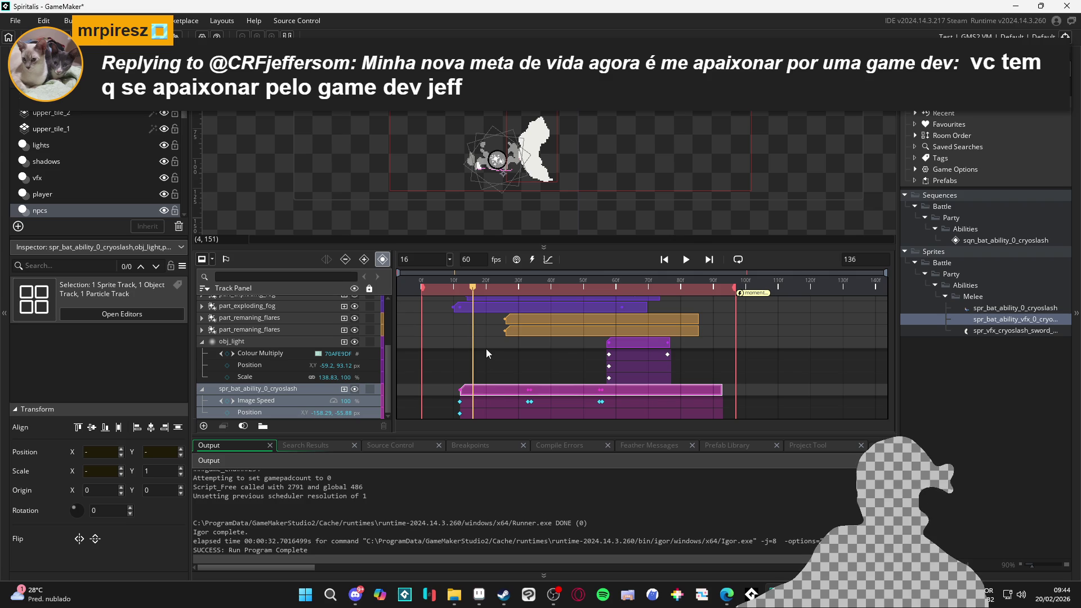
key(F5)
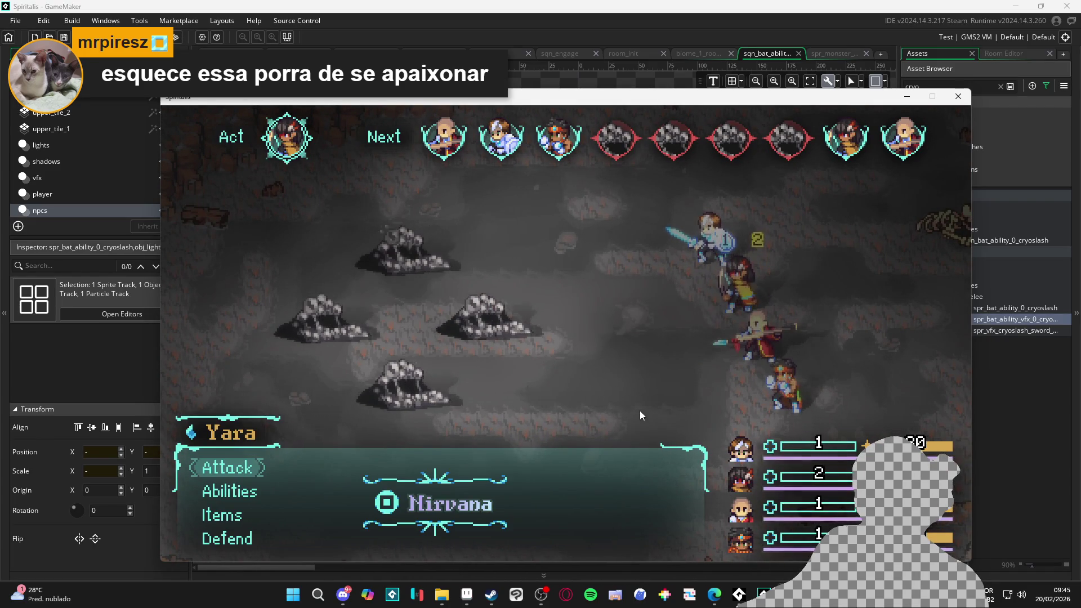
Look through Yara's abilities, then set both Yara and Zhe Wu to Defend.
key(Down)
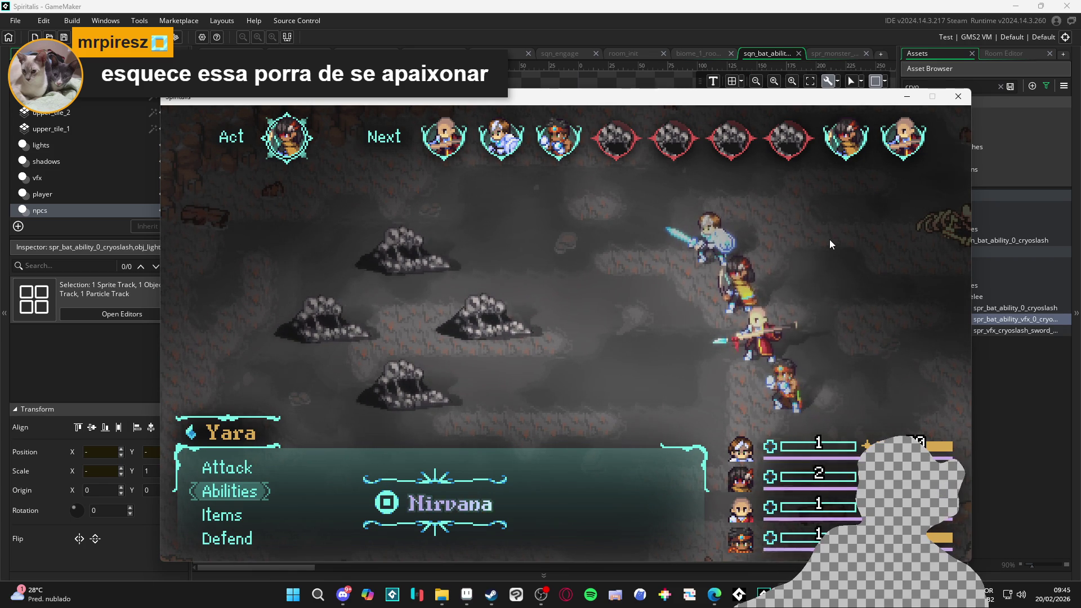
key(Return)
key(Down)
key(Down)
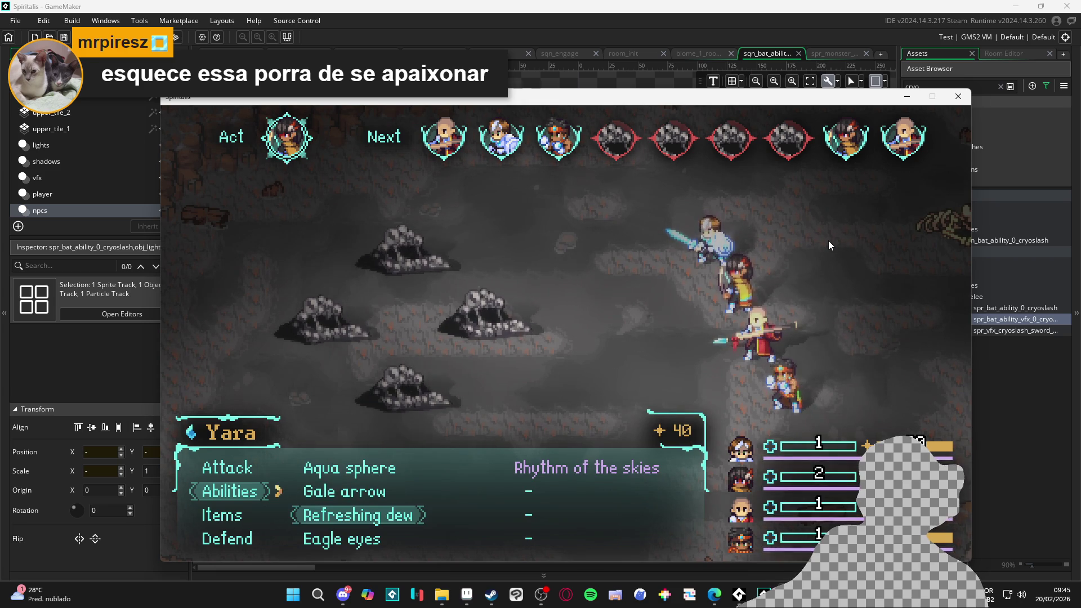
key(Escape)
key(Down)
key(Down)
key(Return)
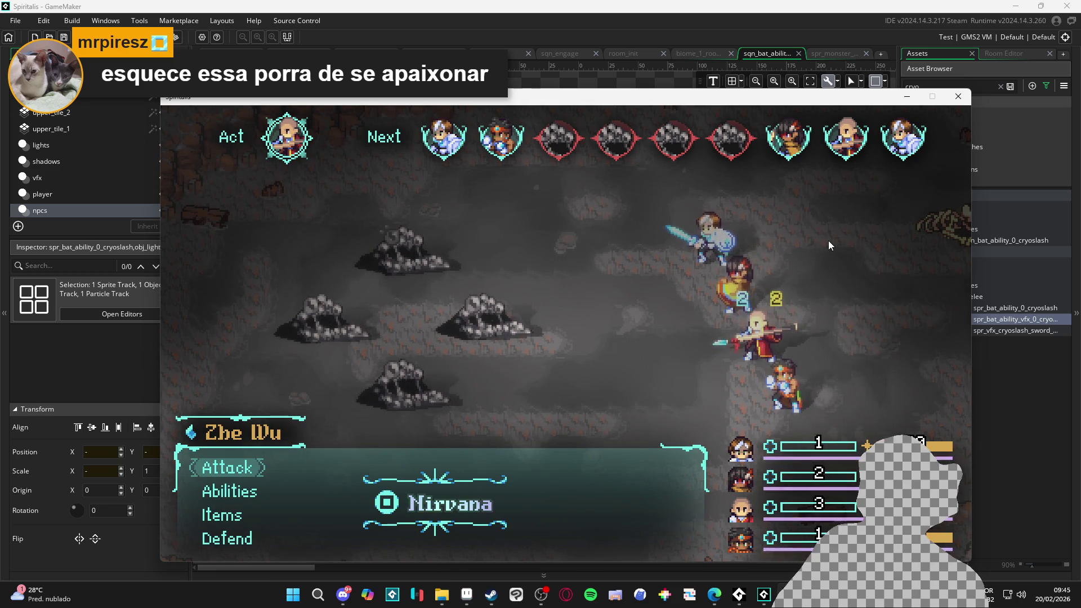
key(Down)
key(Down)
key(Down)
key(Return)
key(Down)
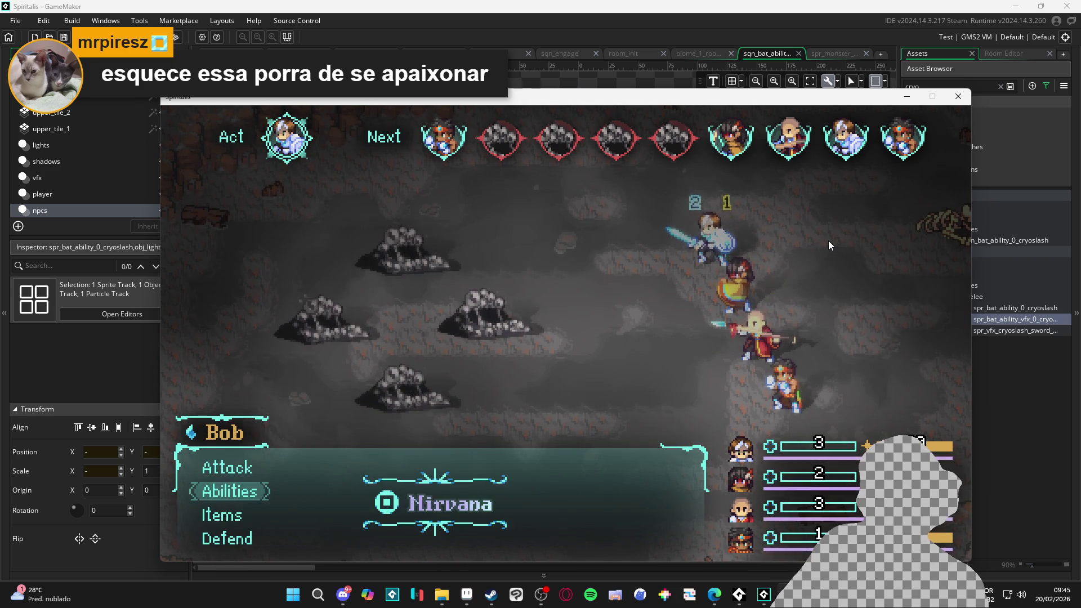
Cast Bob's Cryoslash on the Sloth Blob, then close the game window.
key(Return)
key(Return)
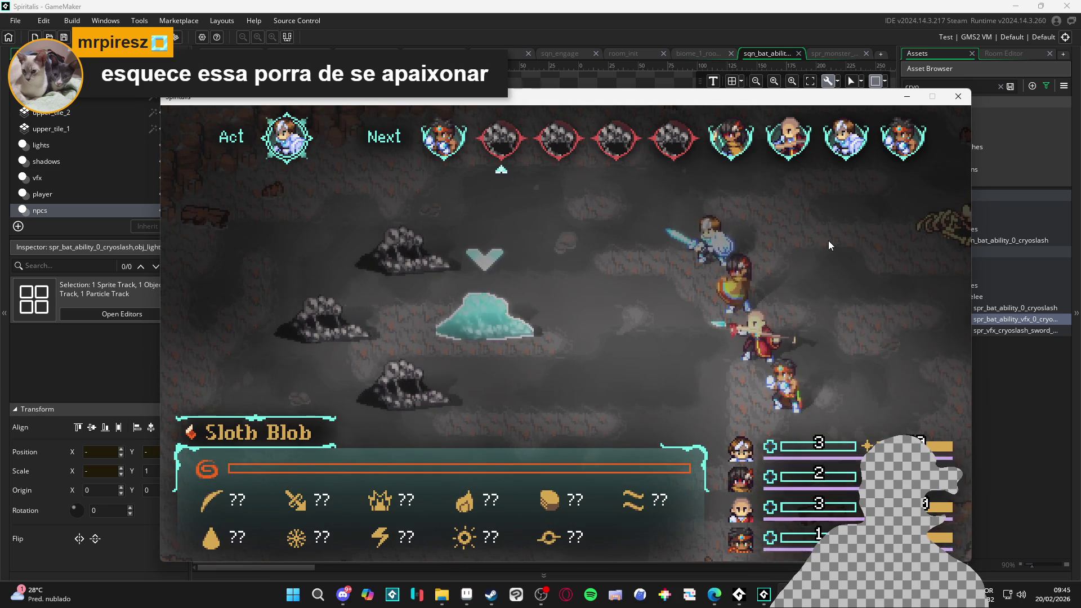
key(Return)
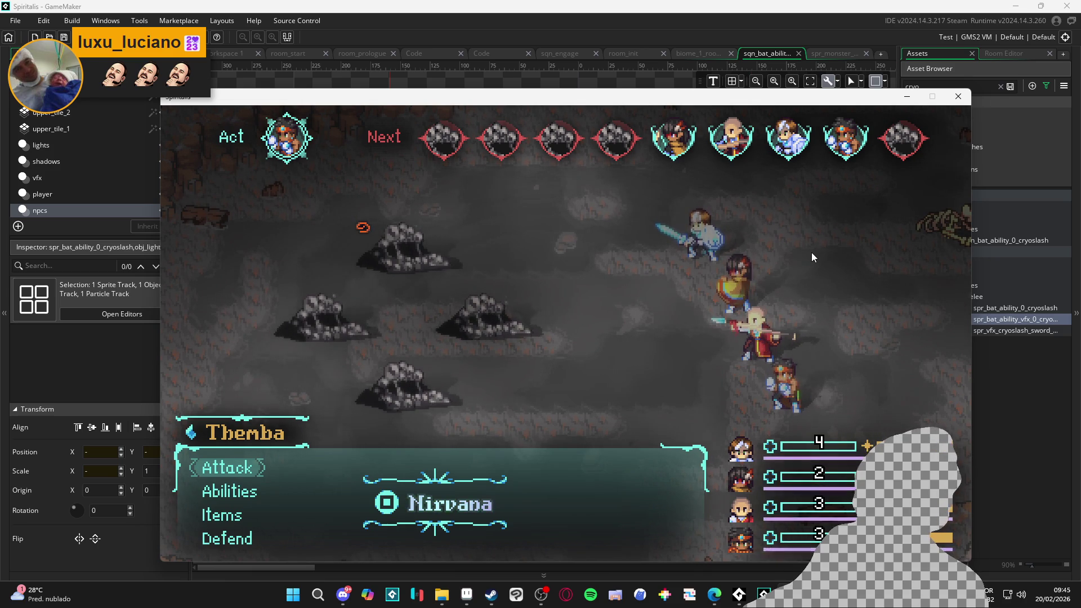
click(961, 101)
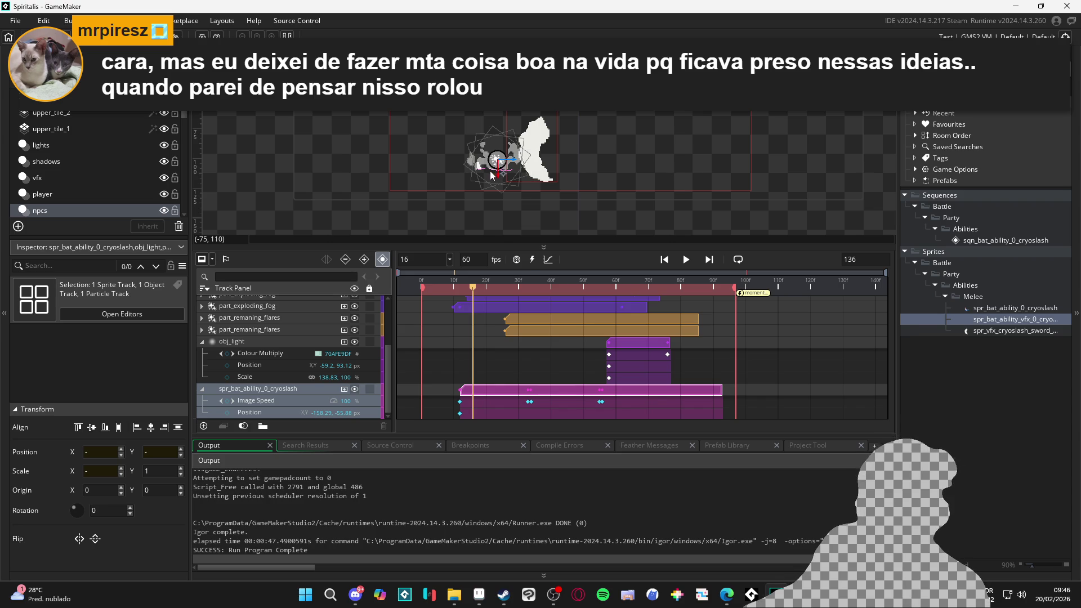
mouse_move(491, 175)
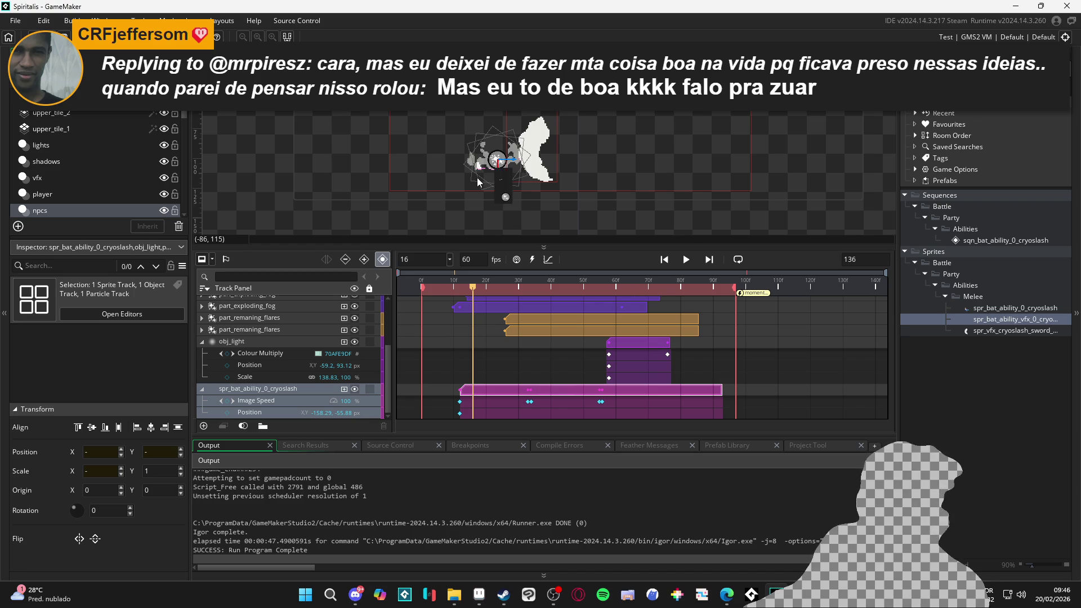
scroll(477, 179, up, 3)
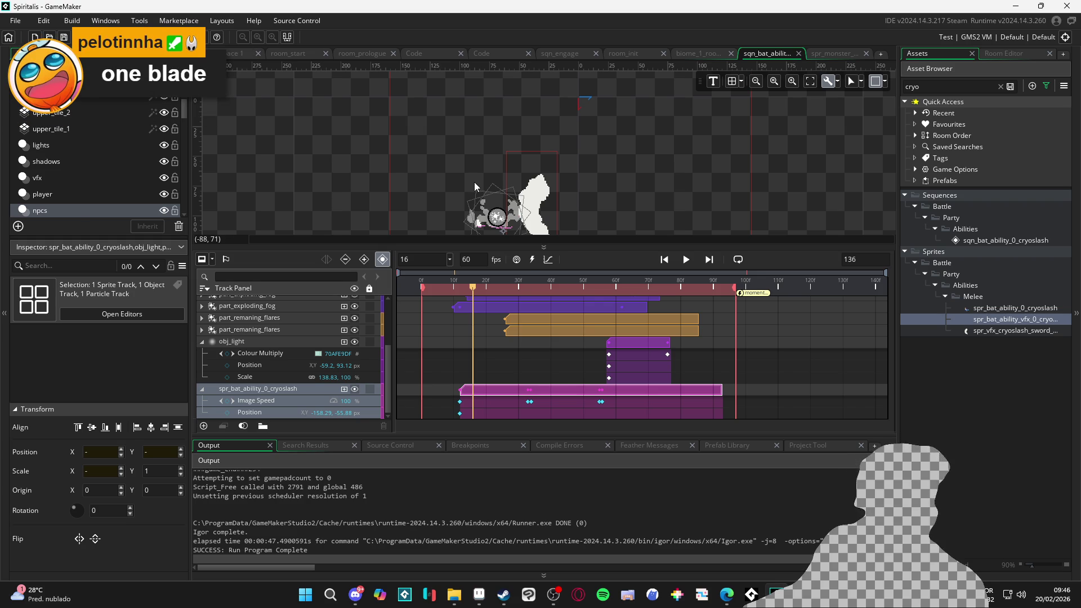
Switch to Edge and maximize the Mercado Livre browser window over GameMaker.
key(alt+Tab)
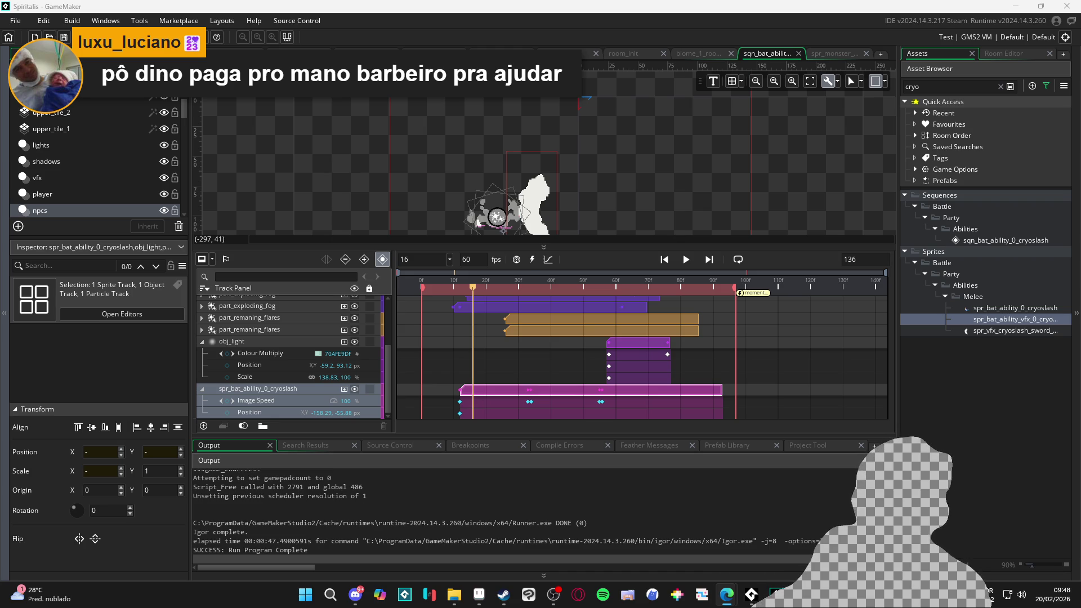
mouse_move(543, 3)
mouse_down()
mouse_move(542, 152)
mouse_move(0, 225)
mouse_up()
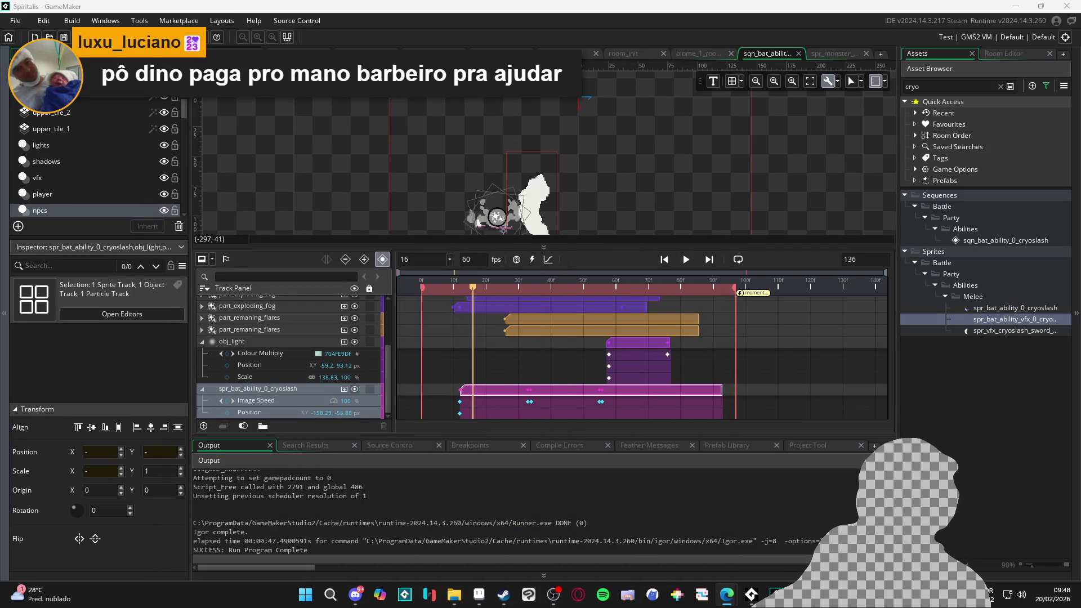
mouse_move(0, 225)
mouse_down()
mouse_move(563, 316)
mouse_move(541, 0)
mouse_up()
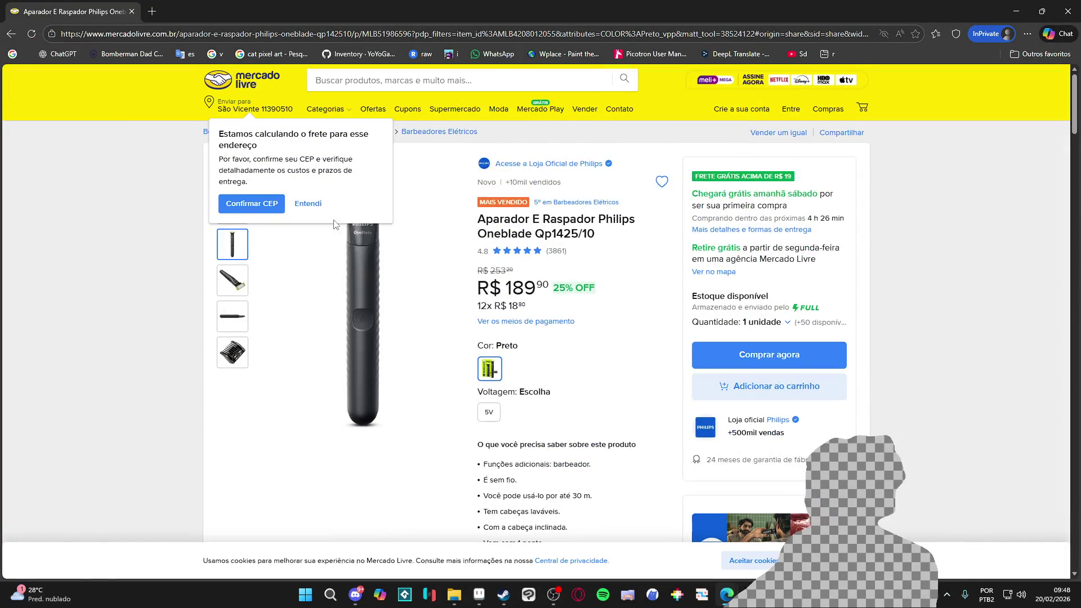
Close the shipping-estimate notice on the OneBlade listing, then toggle the Start menu.
click(304, 203)
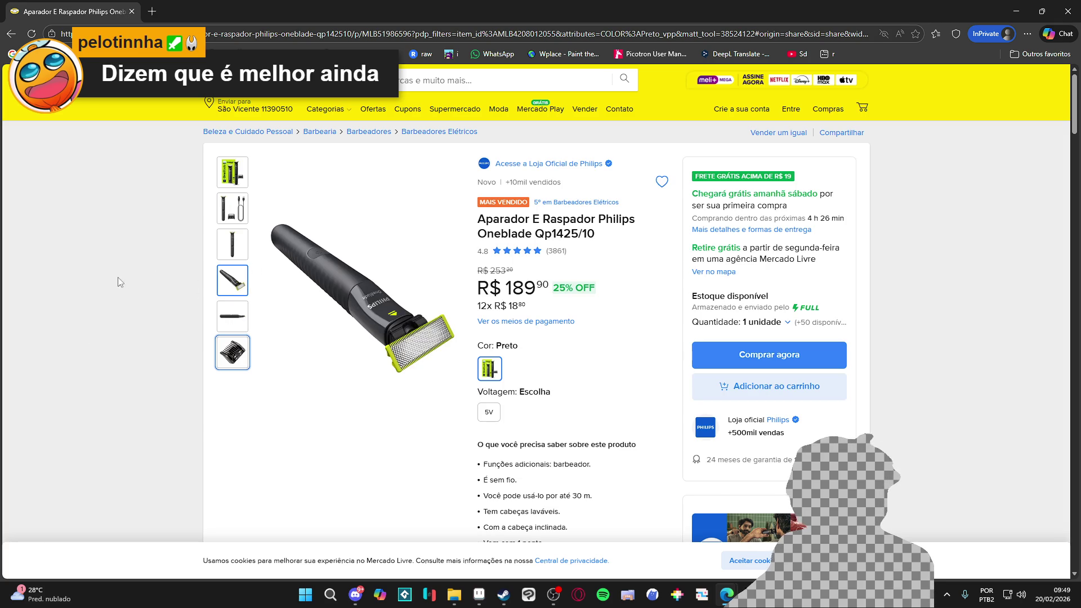
key(super)
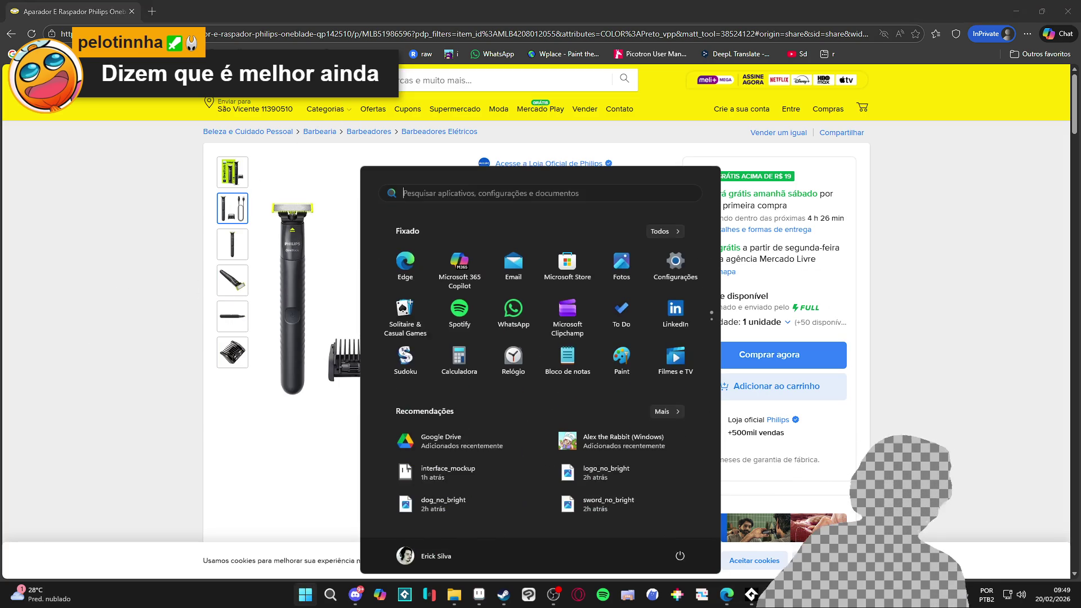
key(super)
Search Mercado Livre for 'philips bodygroom', close the browser, then later return to it.
click(450, 80)
text(philips bodygroom)
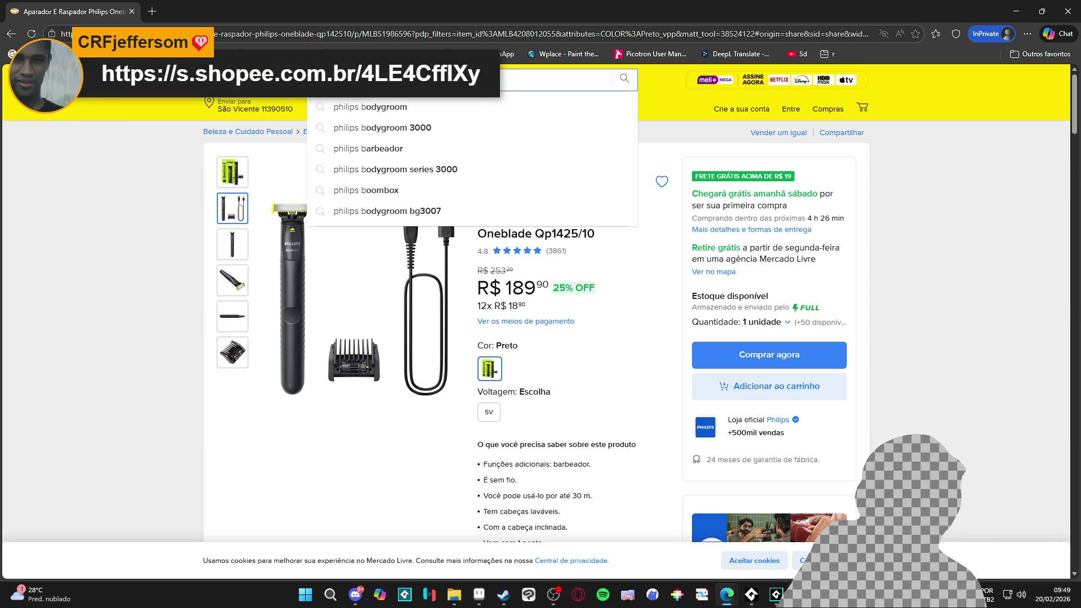
key(Return)
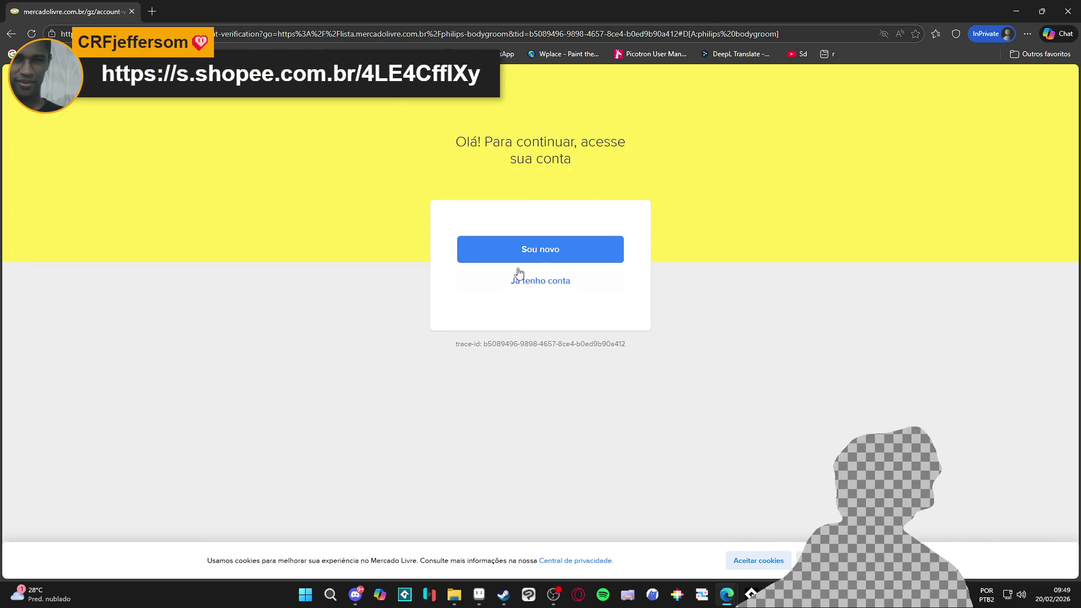
click(1068, 11)
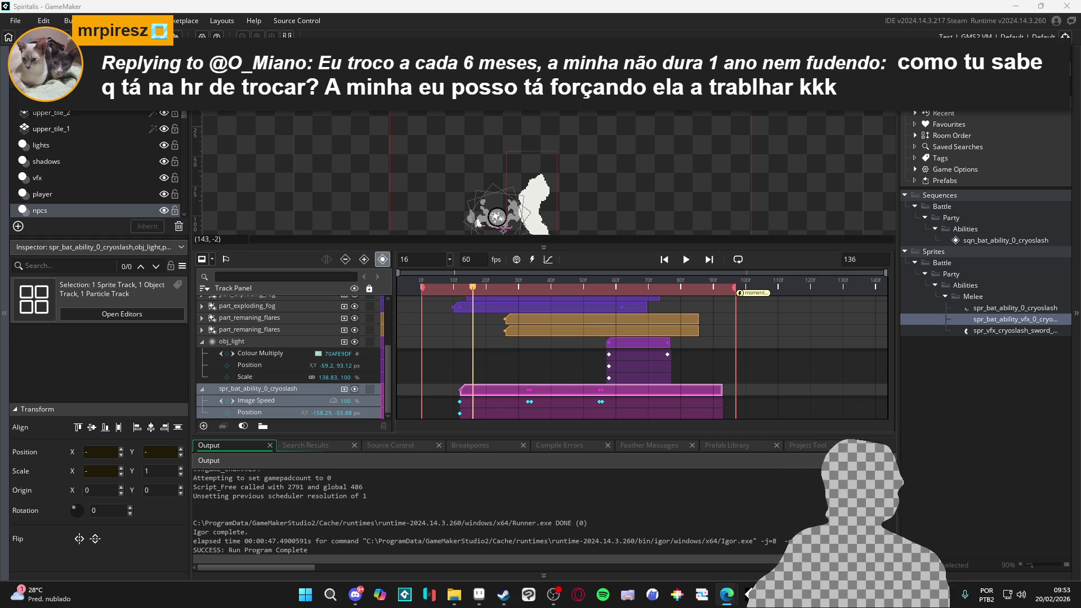
click(726, 594)
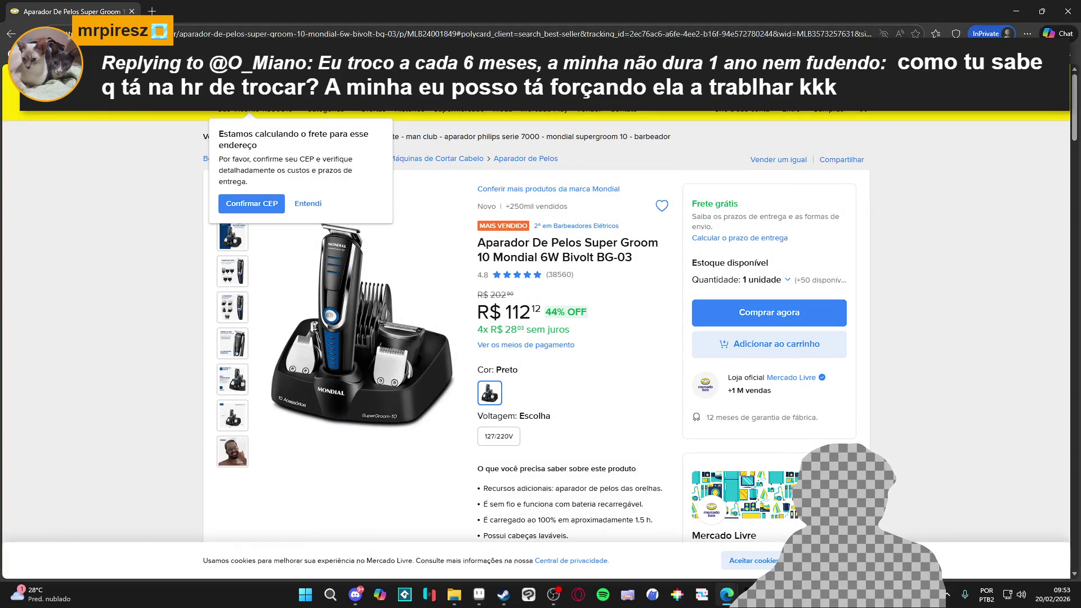
View another Mondial Super Groom photo and close the shipping-estimate notice.
click(232, 306)
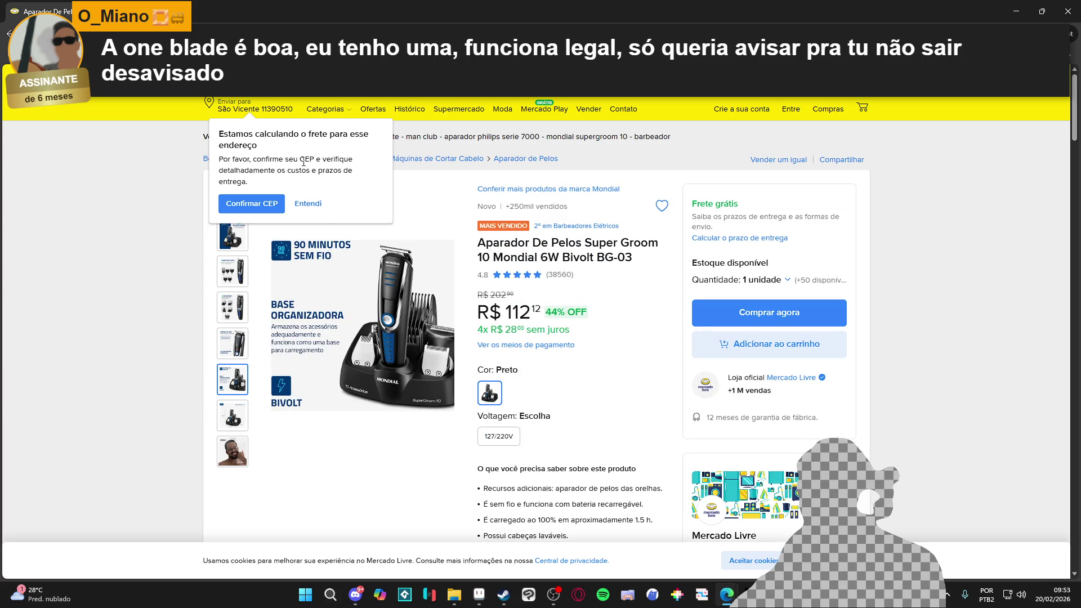
click(310, 205)
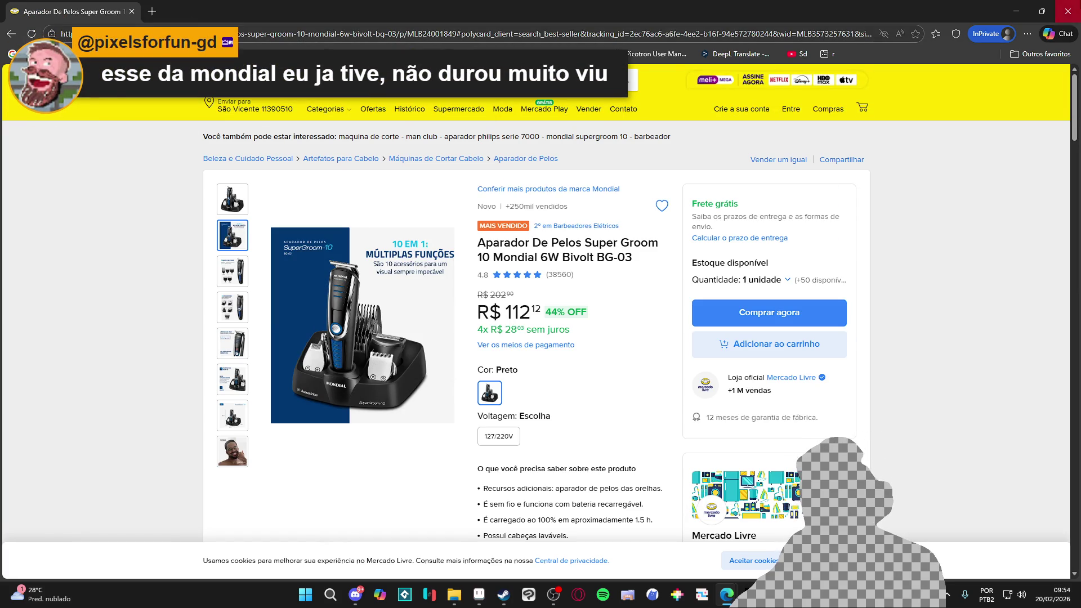
Close the Edge window showing the Mondial Super Groom listing to return to GameMaker.
click(1068, 11)
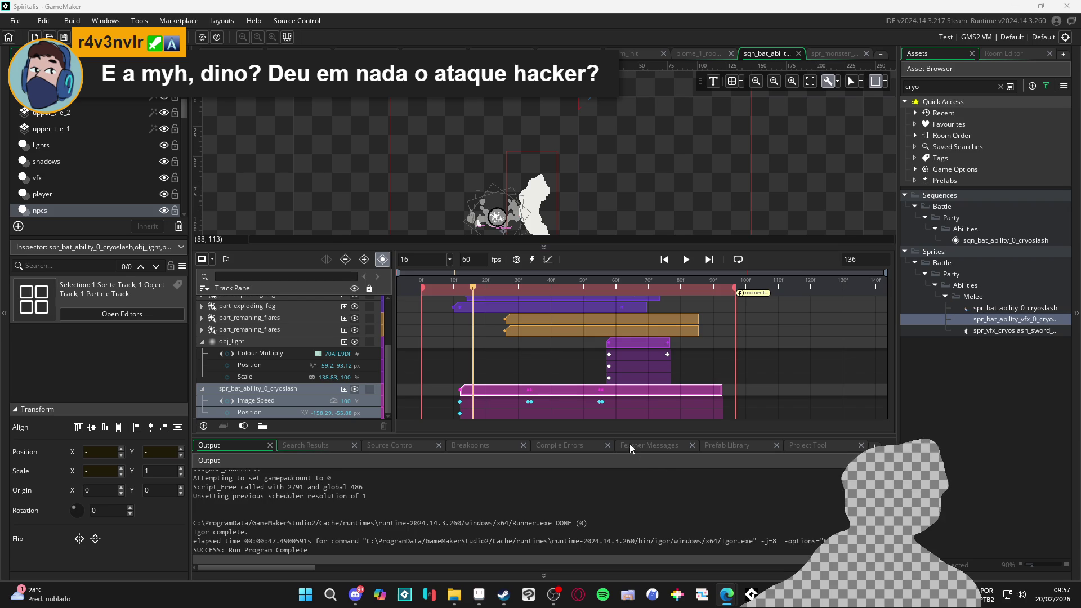
Enlarge the timeline area, rewind the cryoslash sequence to frame 0 and play it.
drag(626, 437, 626, 486)
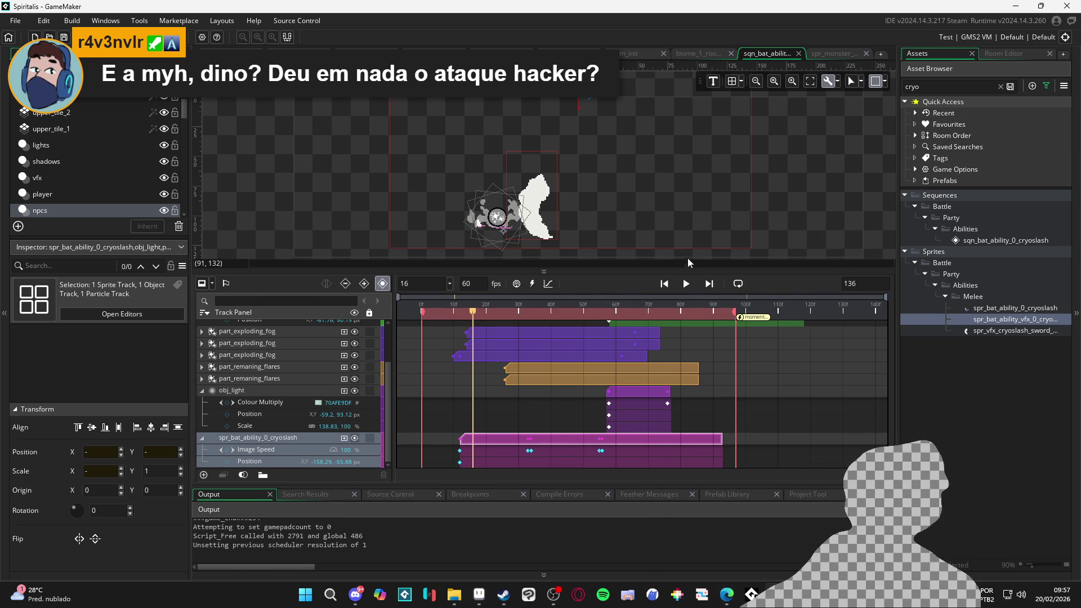
drag(681, 313, 401, 314)
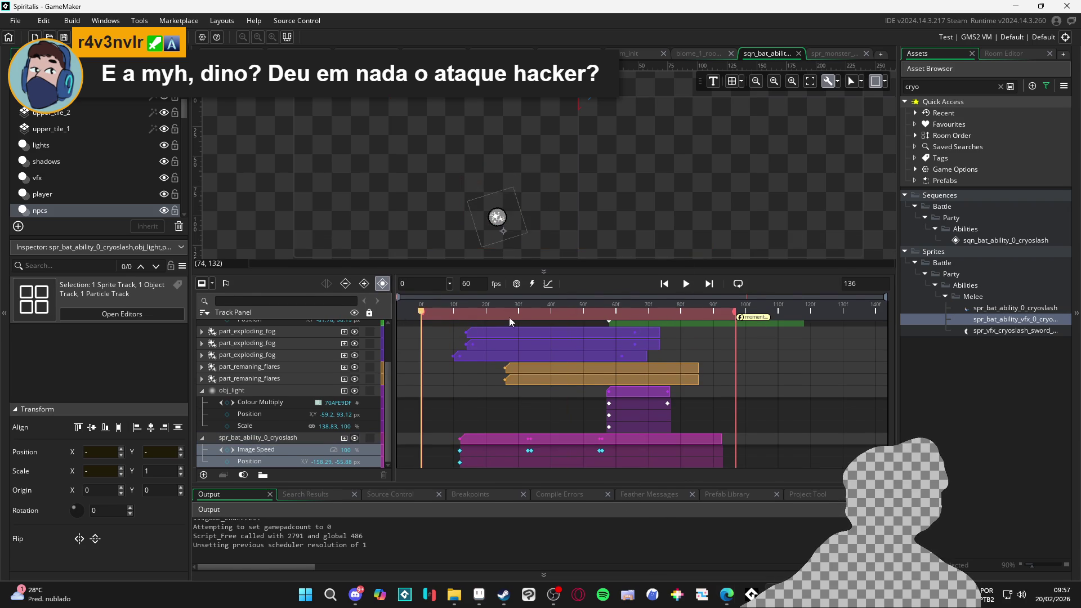
click(691, 285)
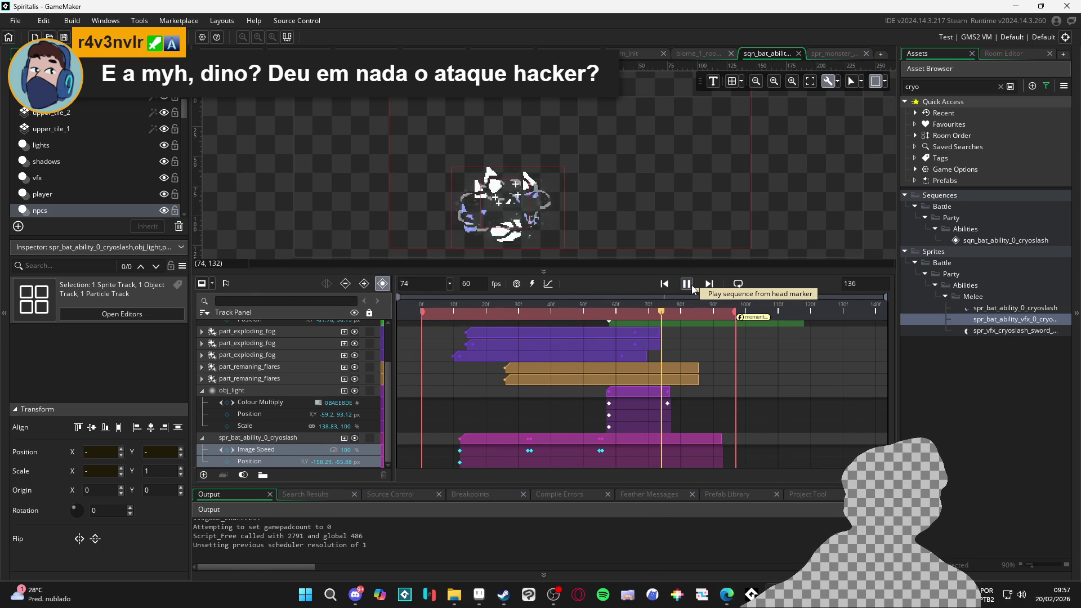
click(691, 285)
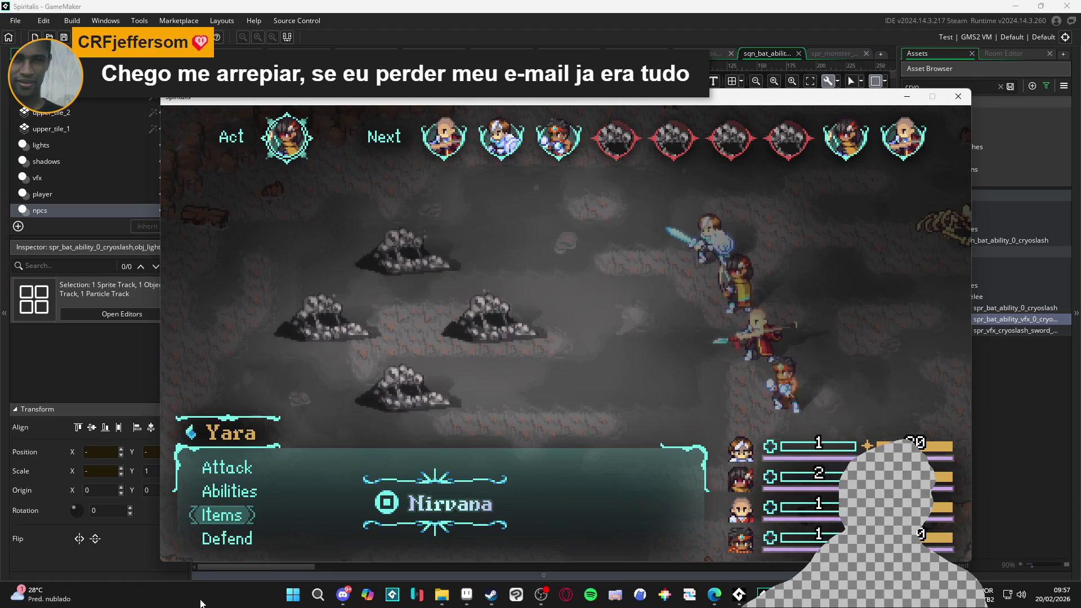
Have Yara and Zhe Wu Defend, aim Bob's Cryoslash at the Sloth Blob, then close the game.
key(Down)
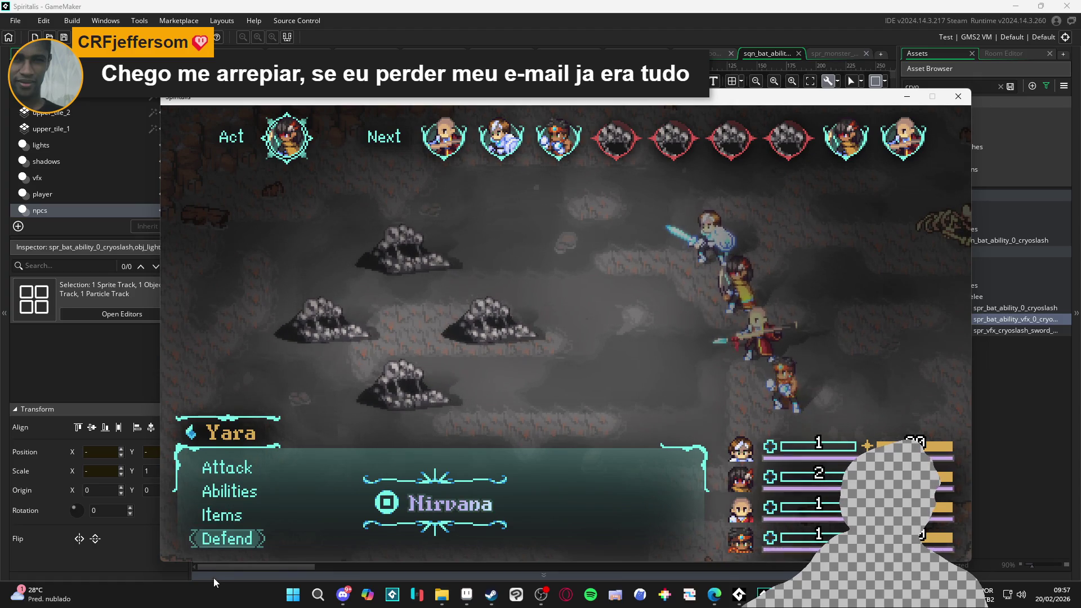
key(Up)
key(Up)
key(Up)
key(Down)
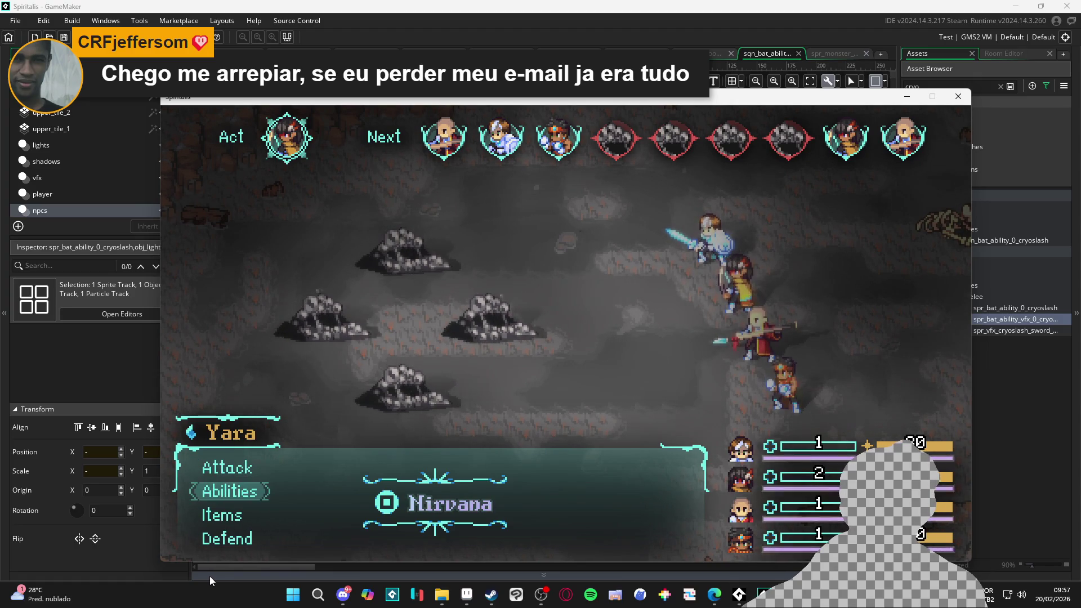
key(Down)
key(Down)
key(Return)
key(Down)
key(Down)
key(Down)
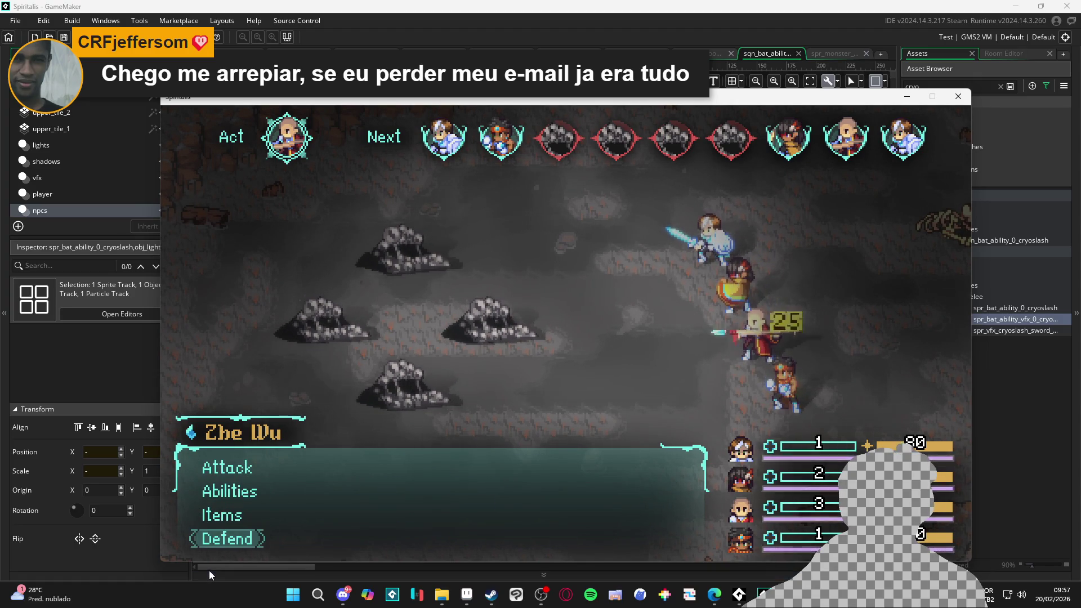
key(Return)
key(Down)
key(Return)
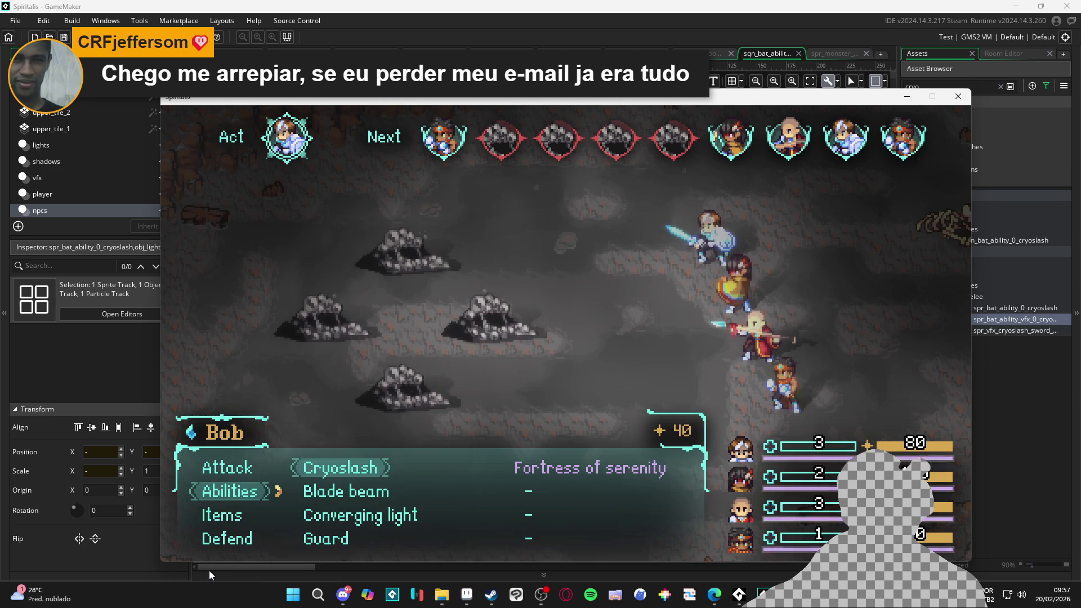
key(Return)
key(Return)
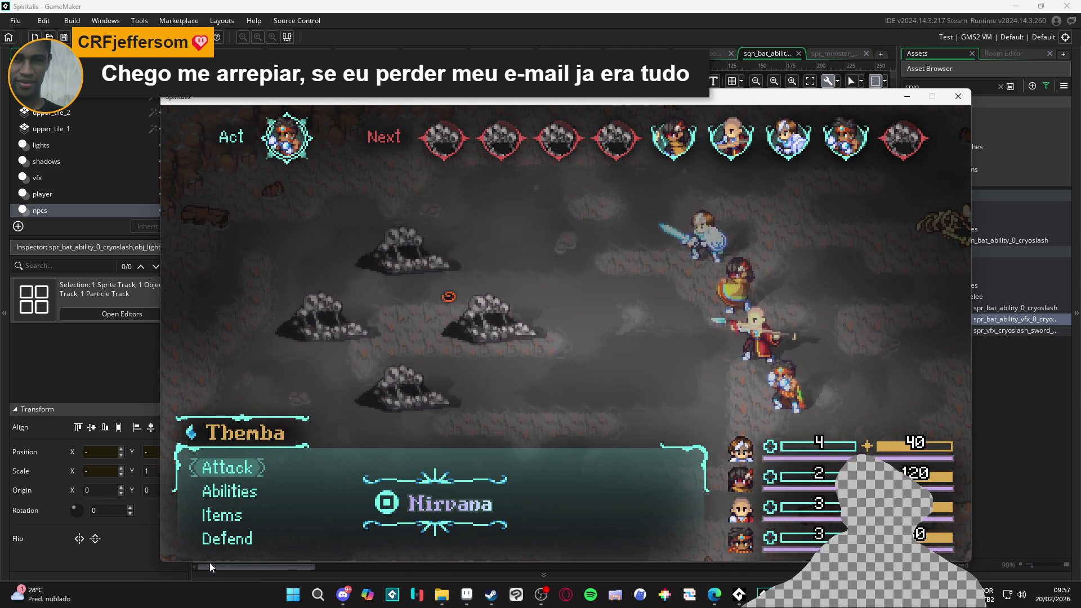
click(959, 100)
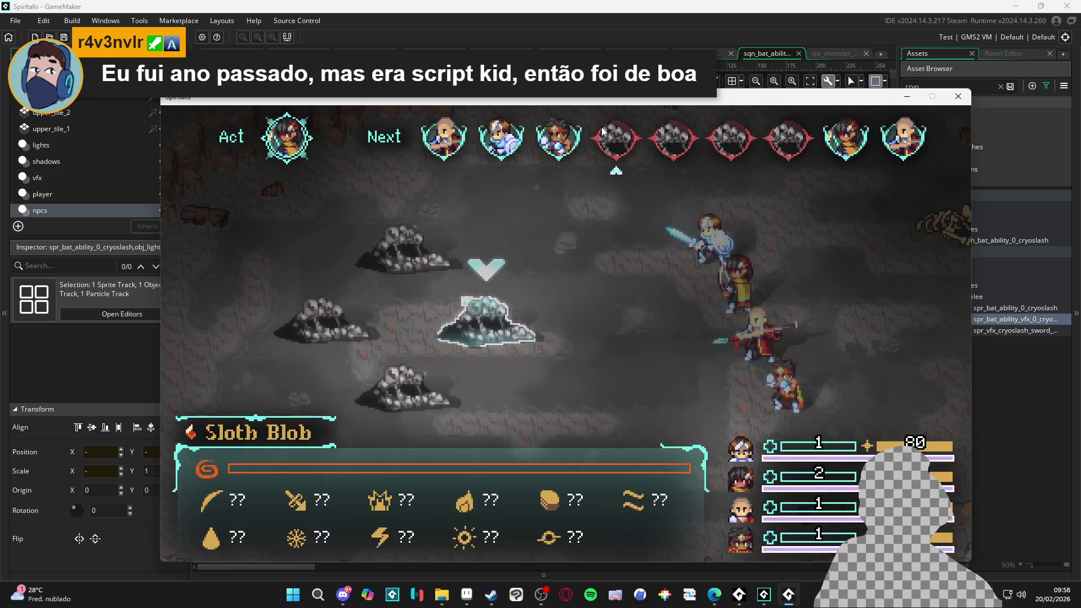
Rerun the battle: Yara attacks, Zhe Wu defends, Bob's Cryoslash hits the Sloth Blob; close the game.
key(Return)
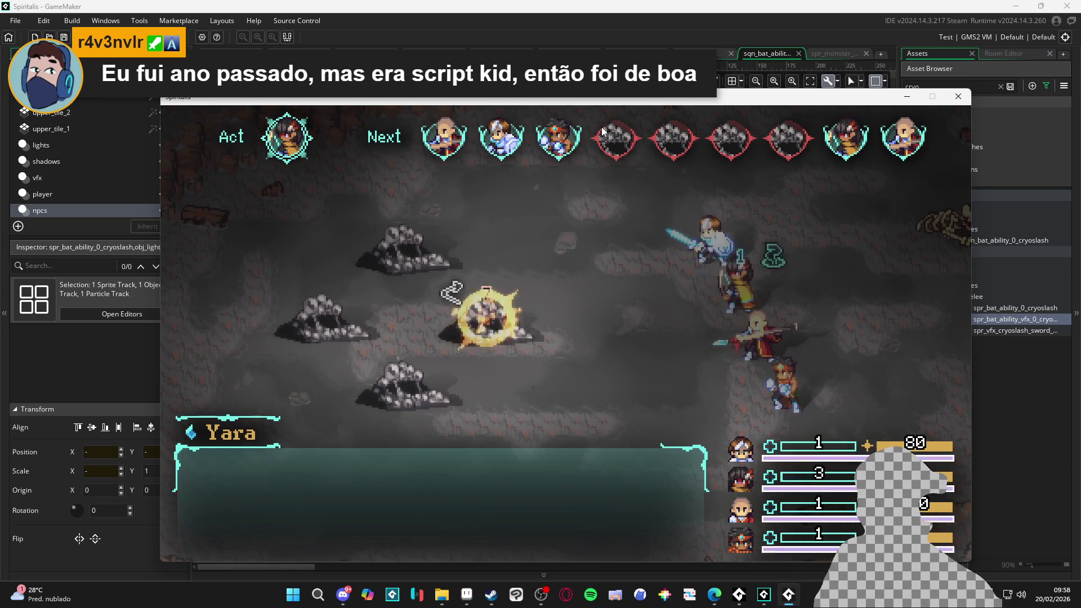
key(Down)
key(Down)
key(Down)
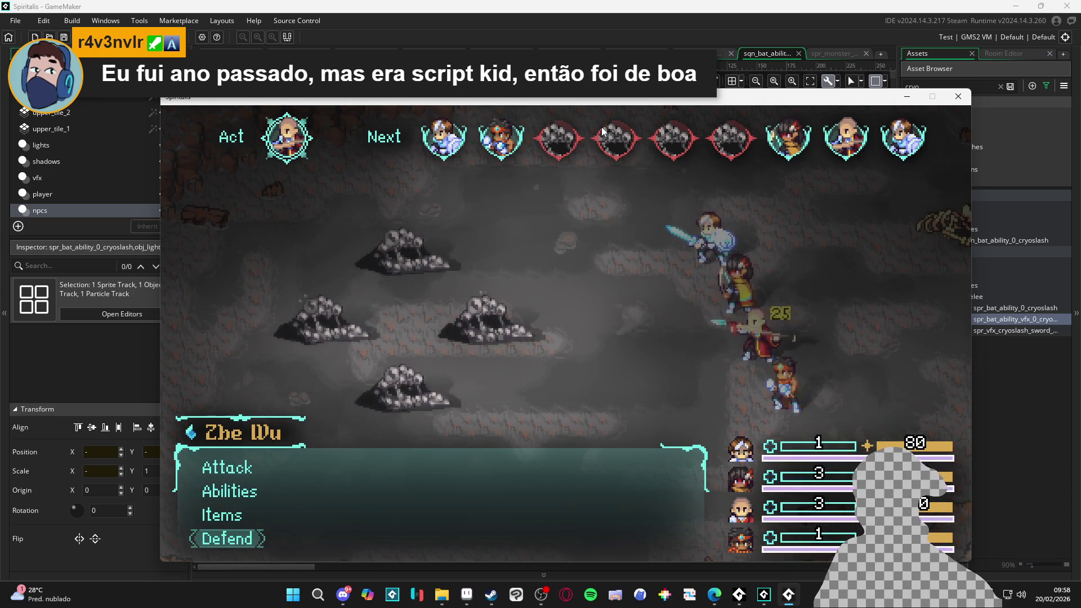
key(Return)
key(Down)
key(Return)
key(Return)
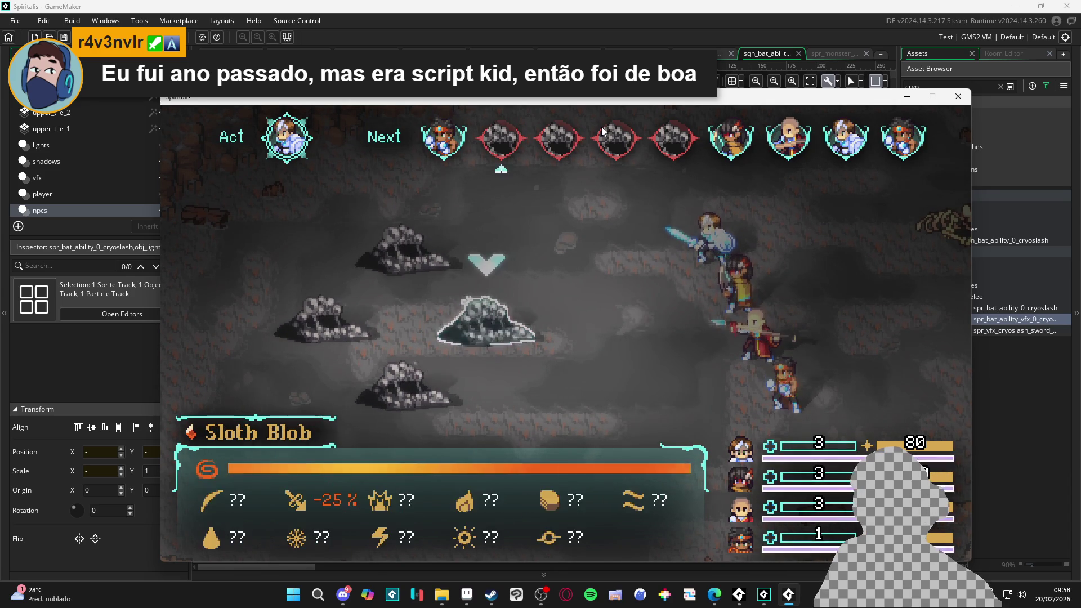
key(Return)
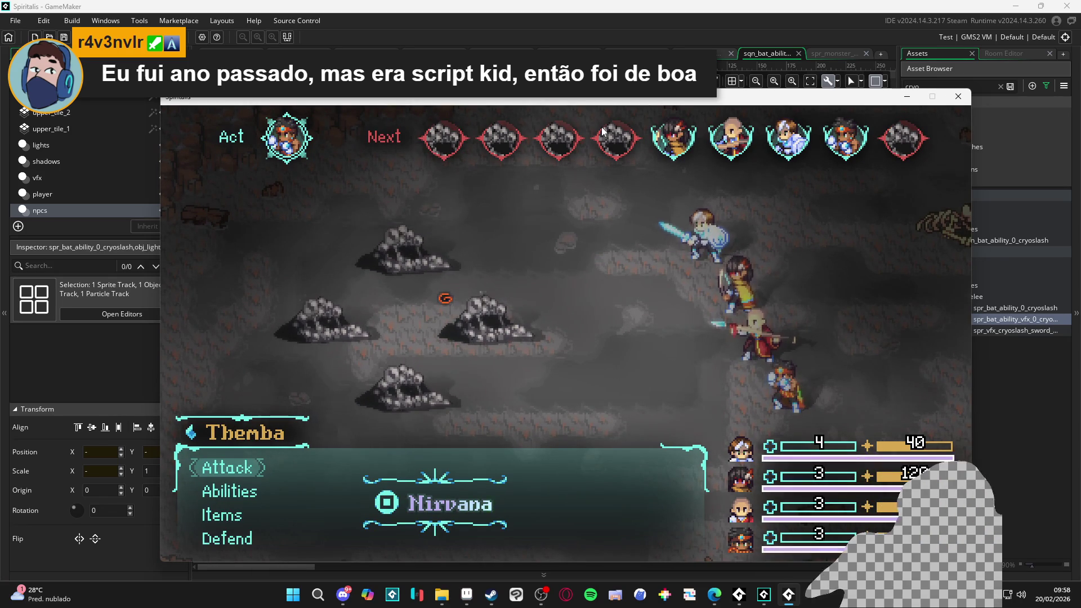
click(957, 97)
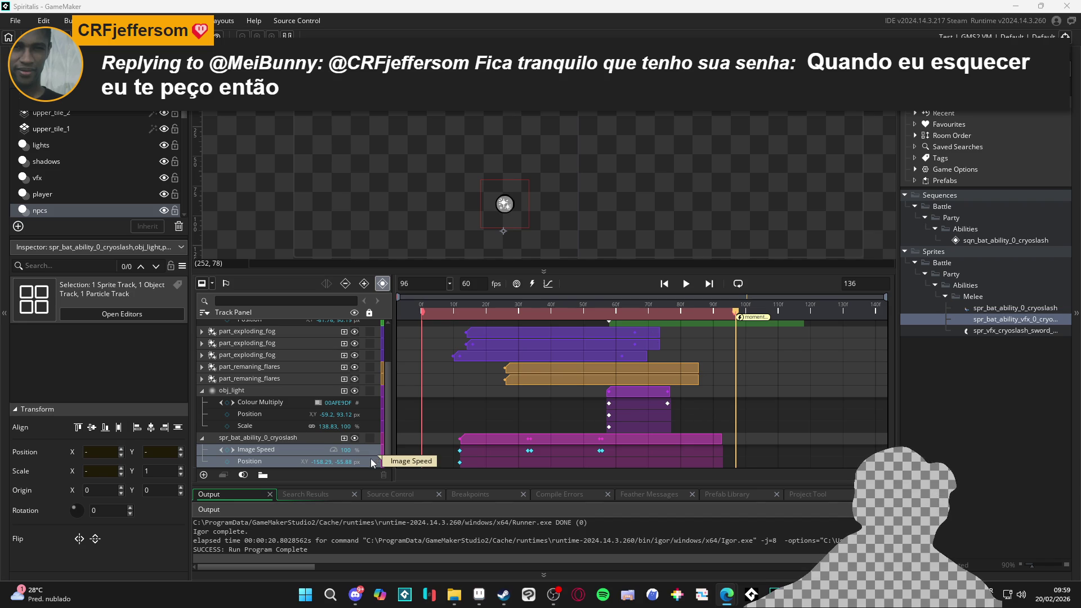
Stop the cryoslash sequence preview at frame 73 and build and run the game with F5.
key(space)
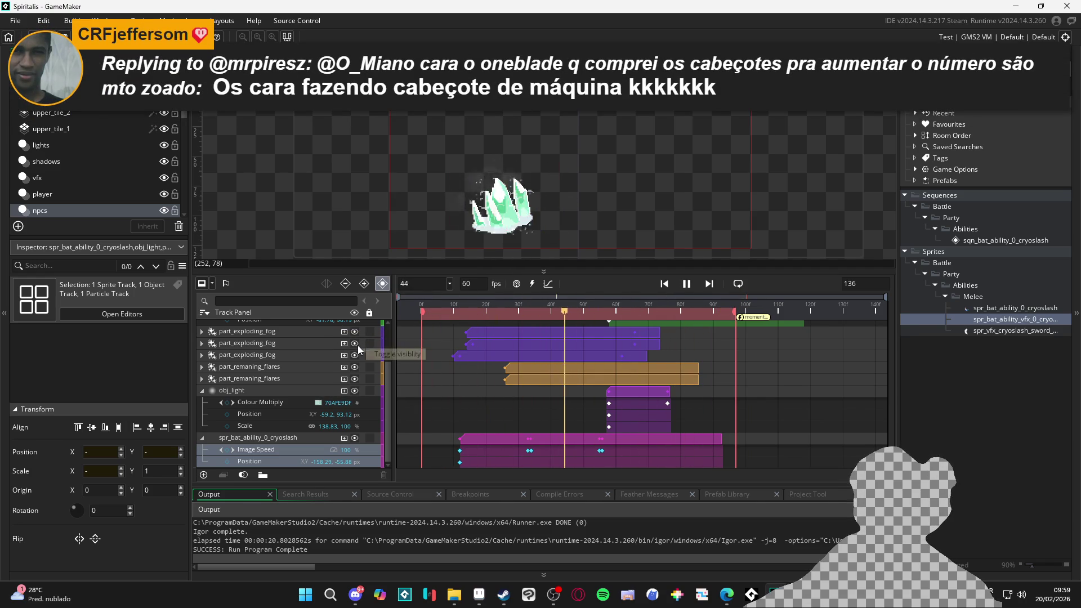
key(space)
key(F5)
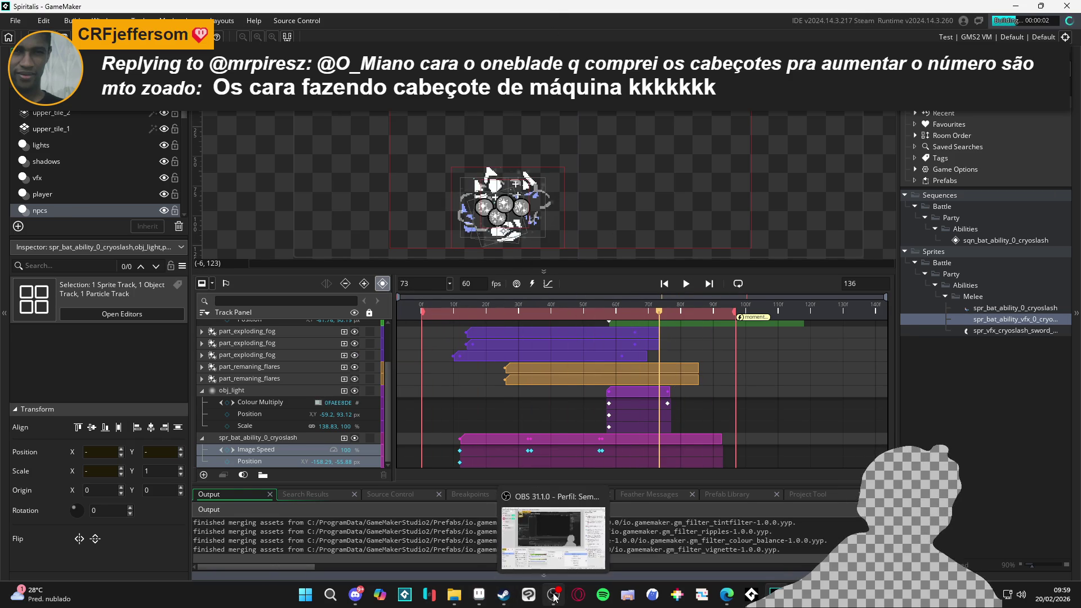
click(554, 597)
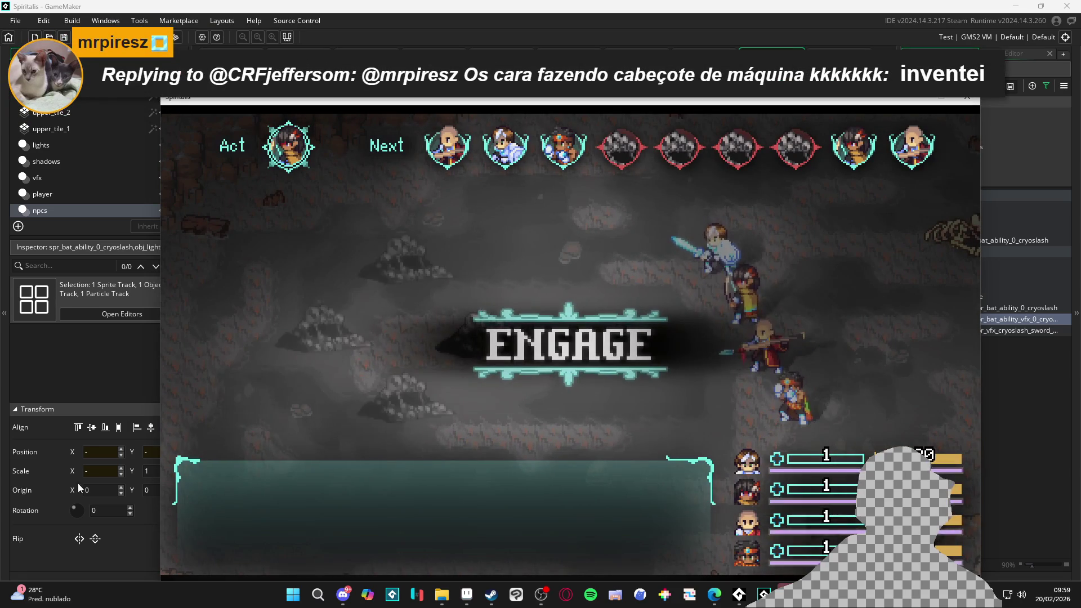
Choose Attack and target the Sloth Blob for the current character.
key(Down)
key(Up)
key(Return)
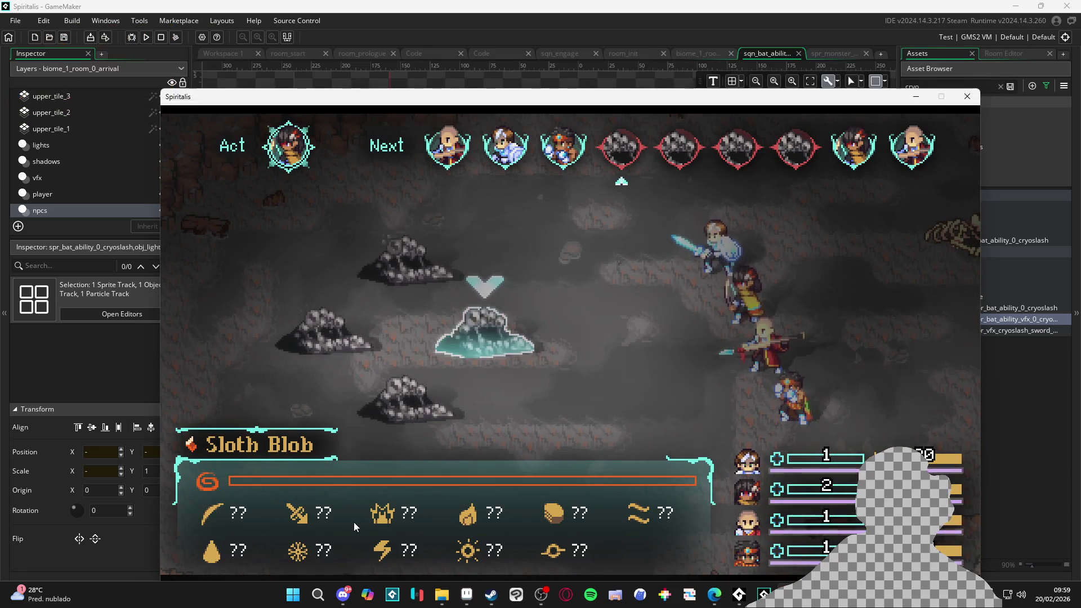
key(Return)
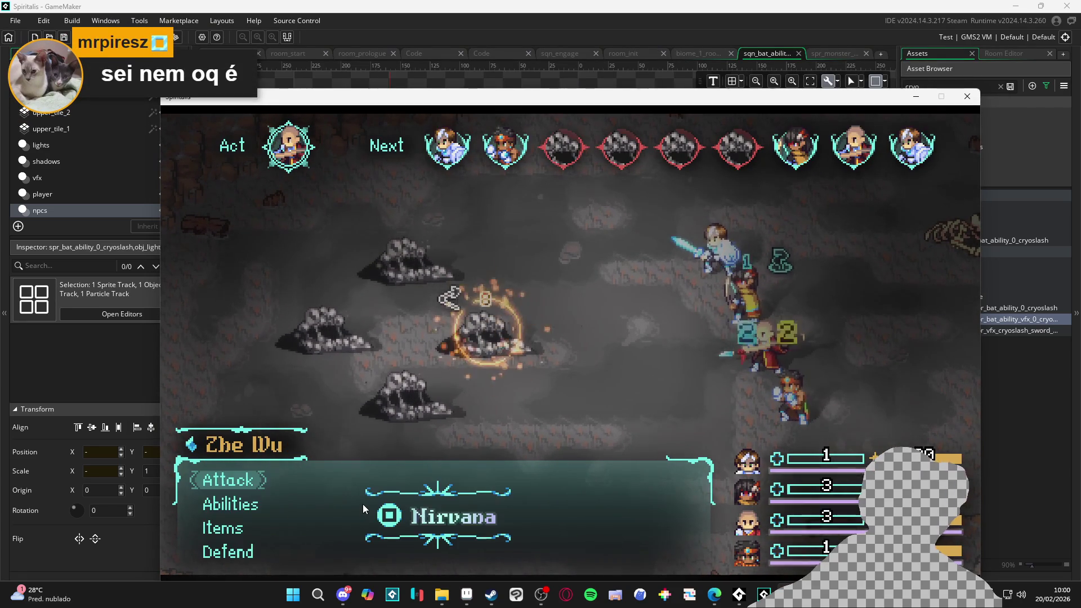
Cast Cryoslash on the Sloth Blob and land its timing prompt.
key(Down)
key(Down)
key(Down)
key(Down)
key(Down)
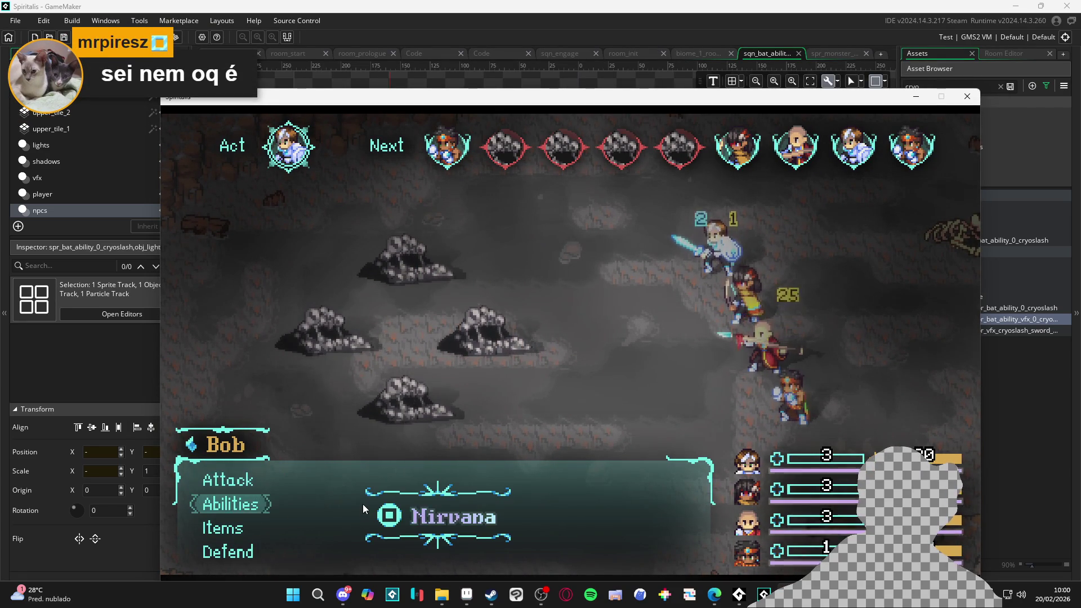
key(Return)
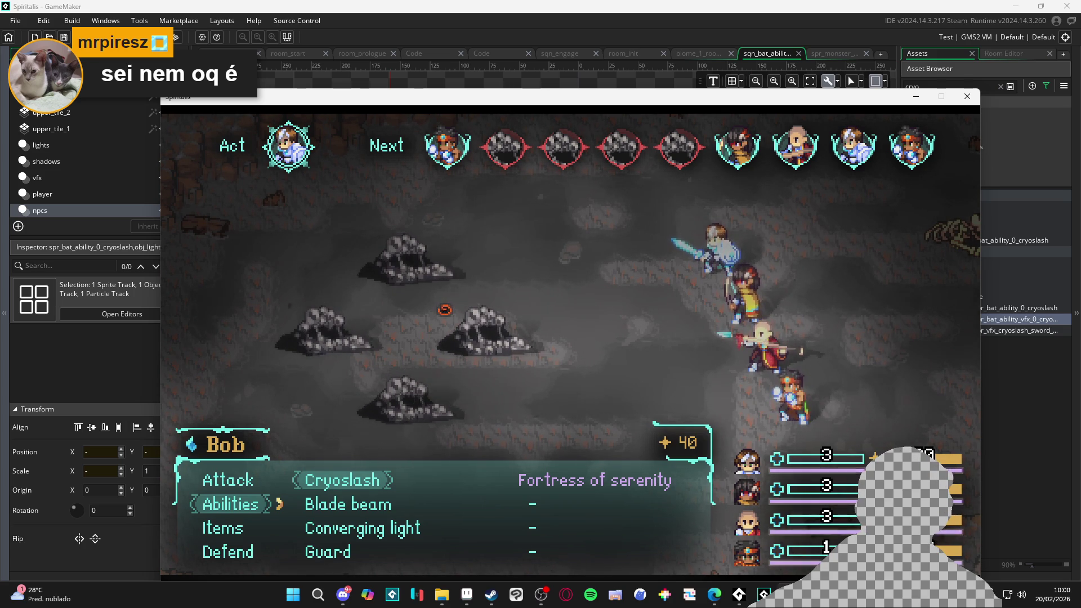
click(360, 489)
key(Return)
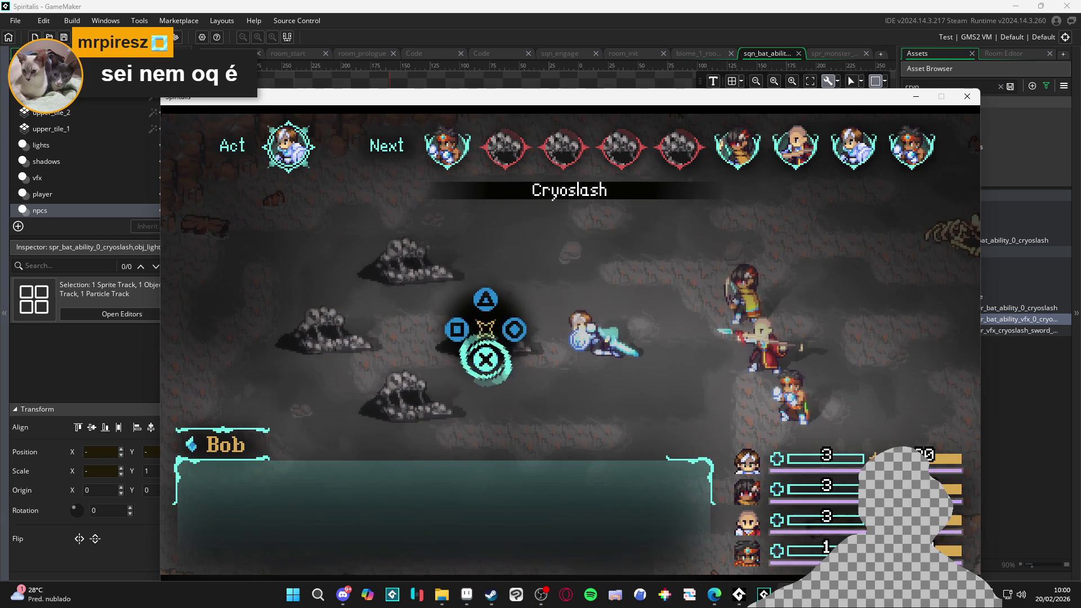
key(Return)
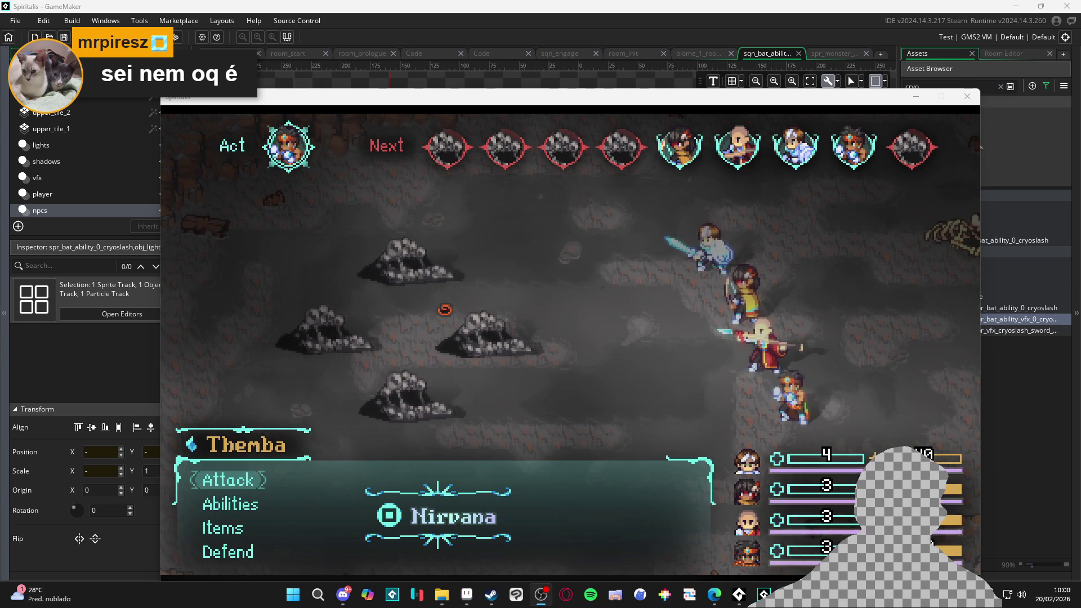
click(299, 526)
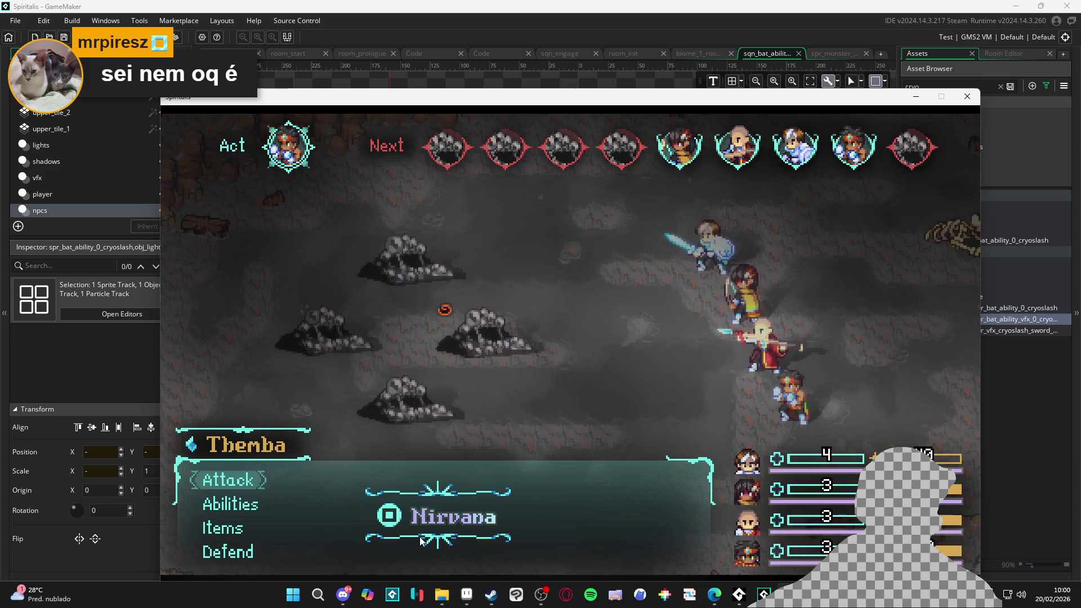
click(442, 595)
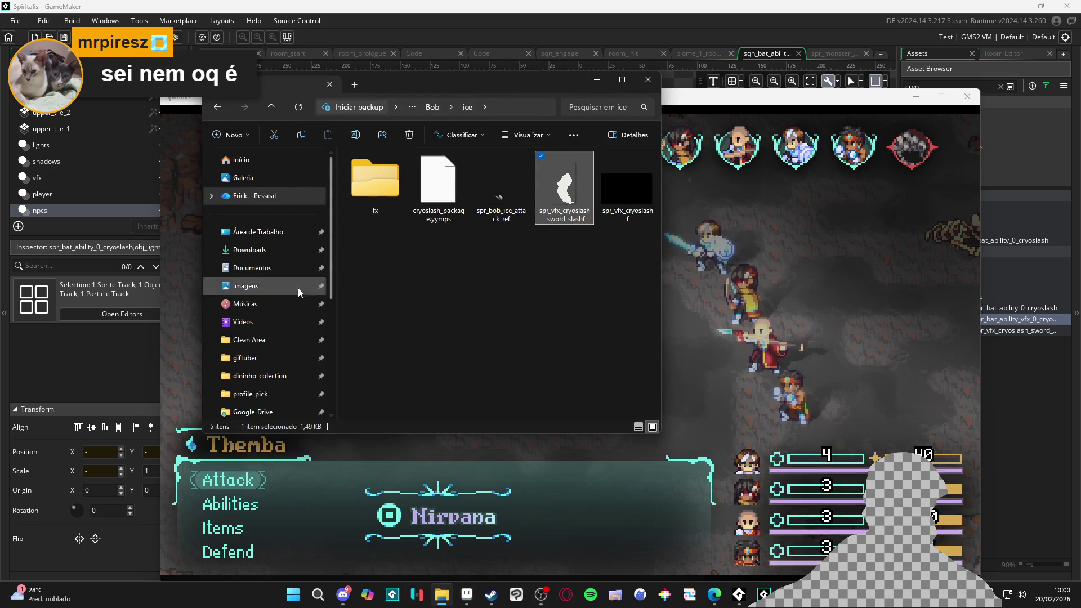
click(273, 323)
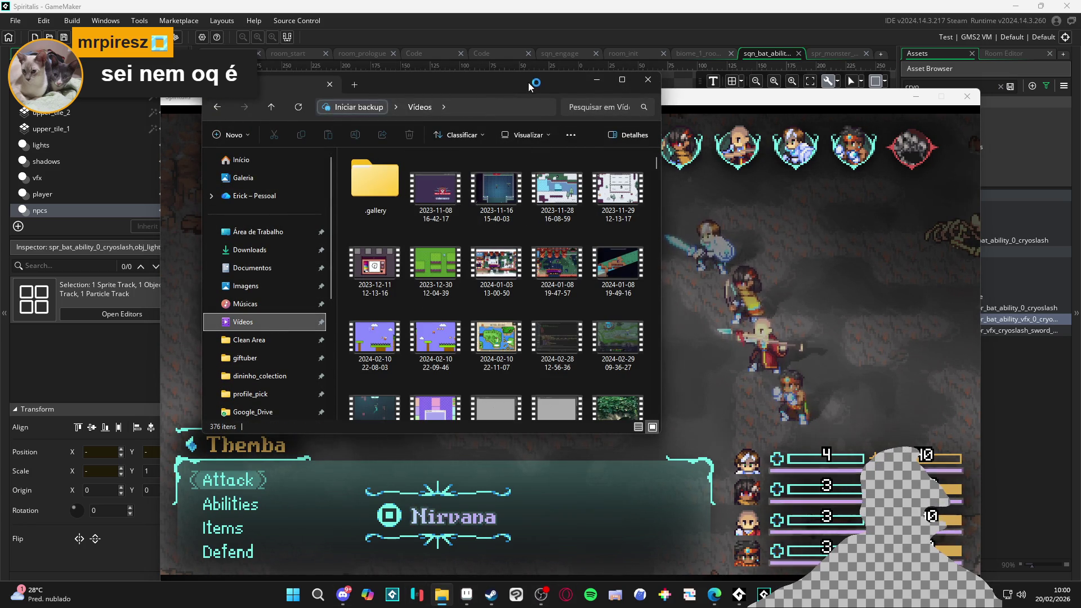
double_click(479, 85)
double_click(846, 141)
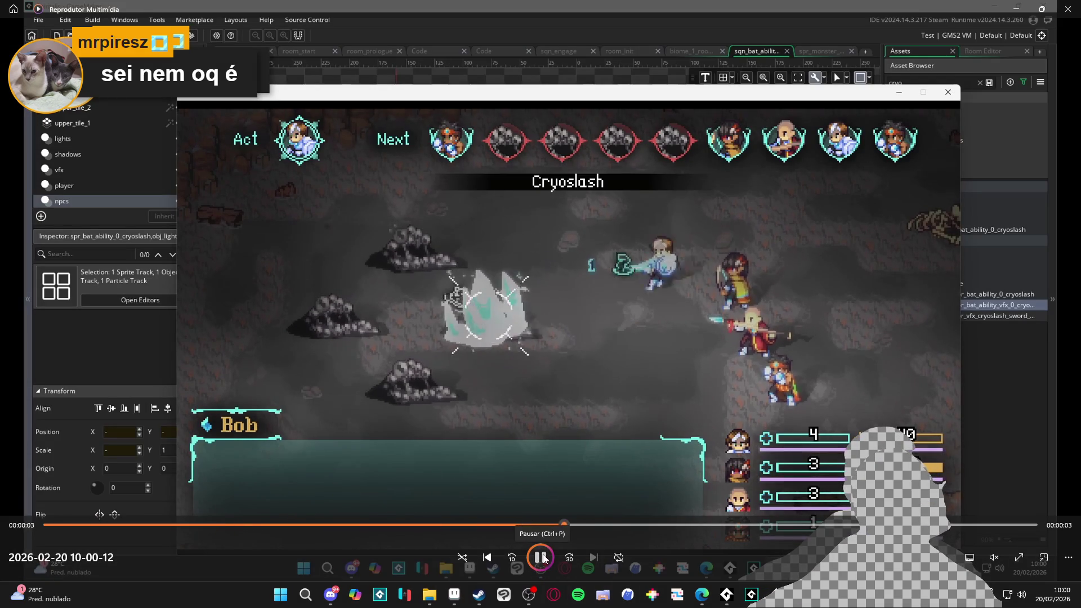
Pause and scrub back and forth over the Cryoslash hit several times, then close the player.
click(542, 557)
click(560, 525)
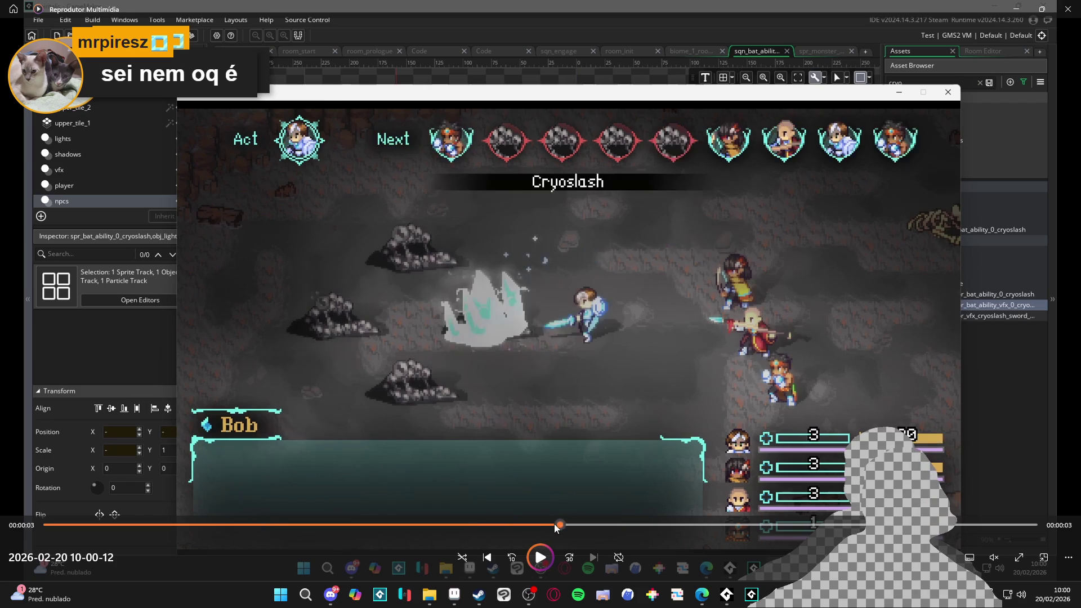
drag(542, 525, 560, 526)
click(507, 528)
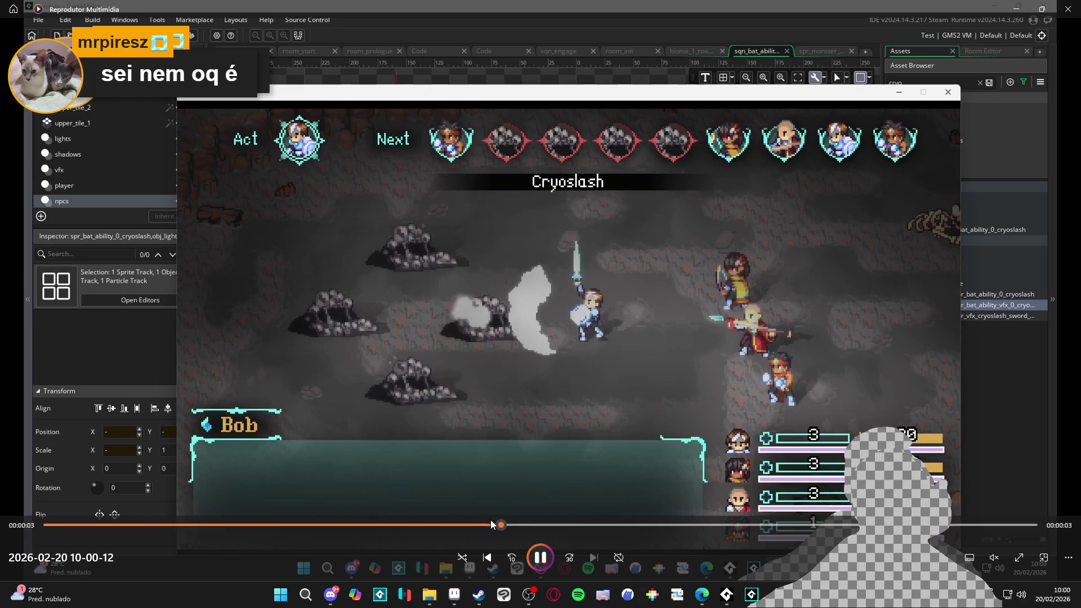
key(space)
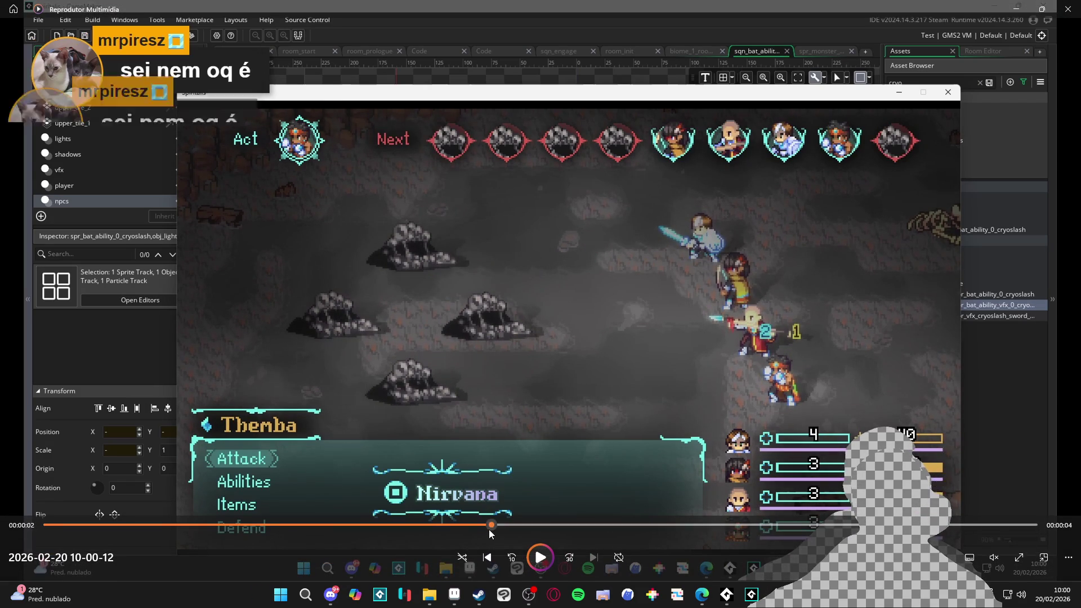
click(489, 525)
key(space)
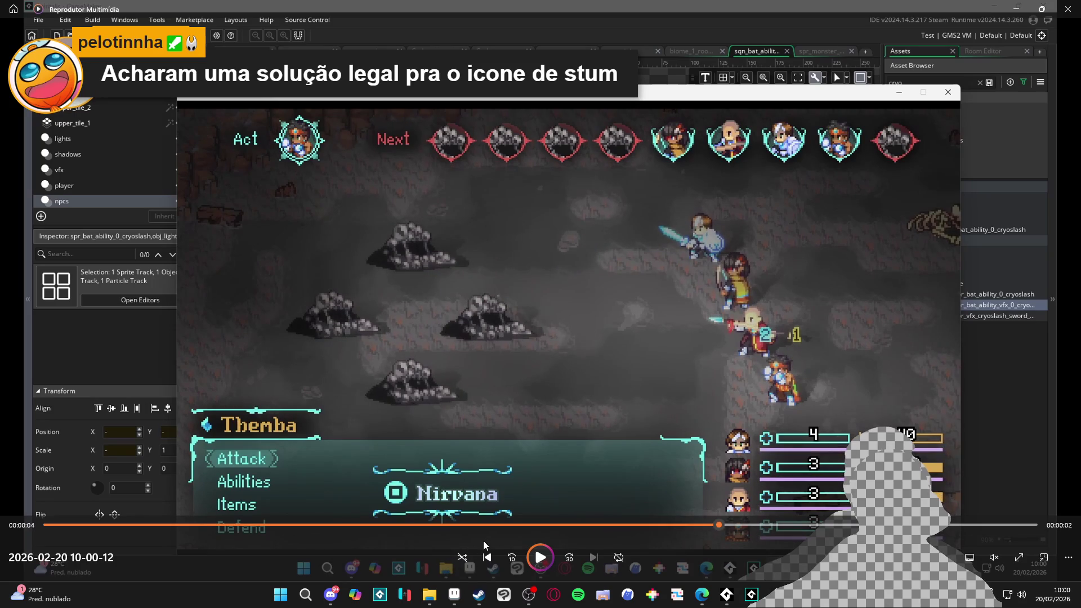
key(space)
key(space)
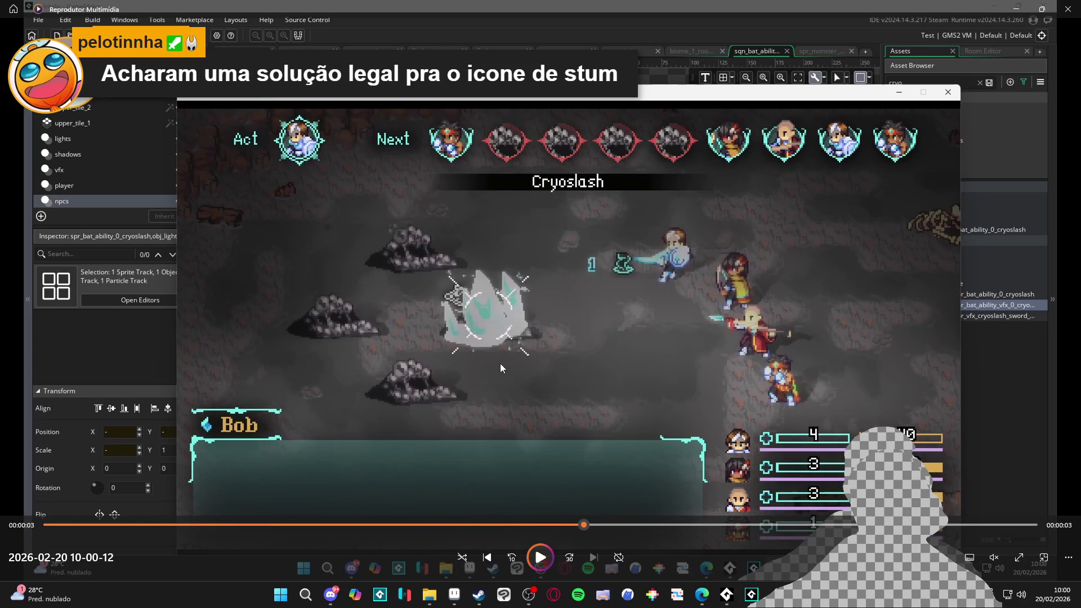
click(569, 527)
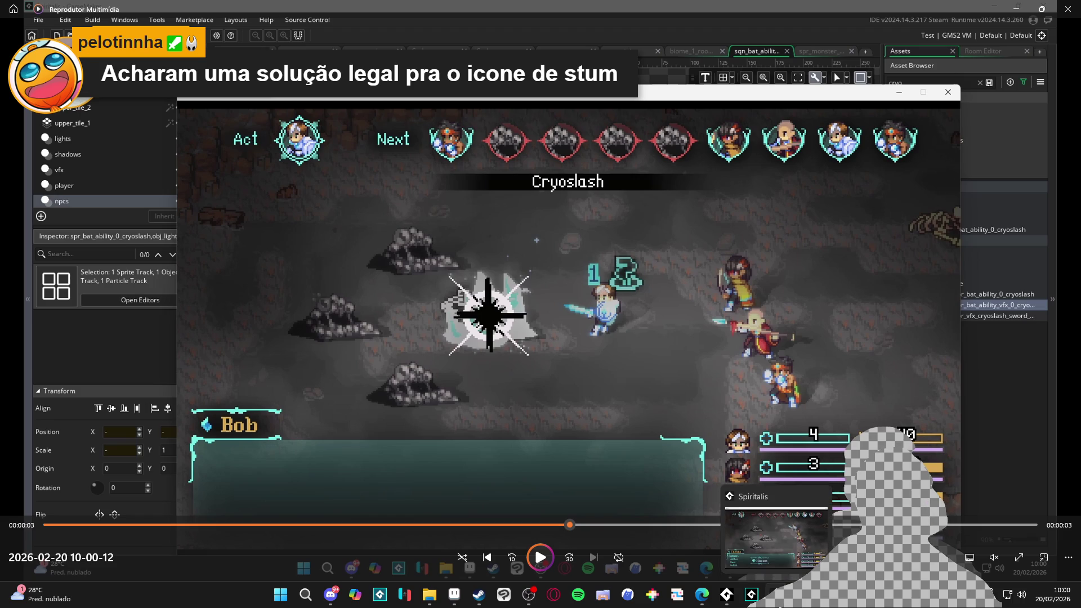
key(space)
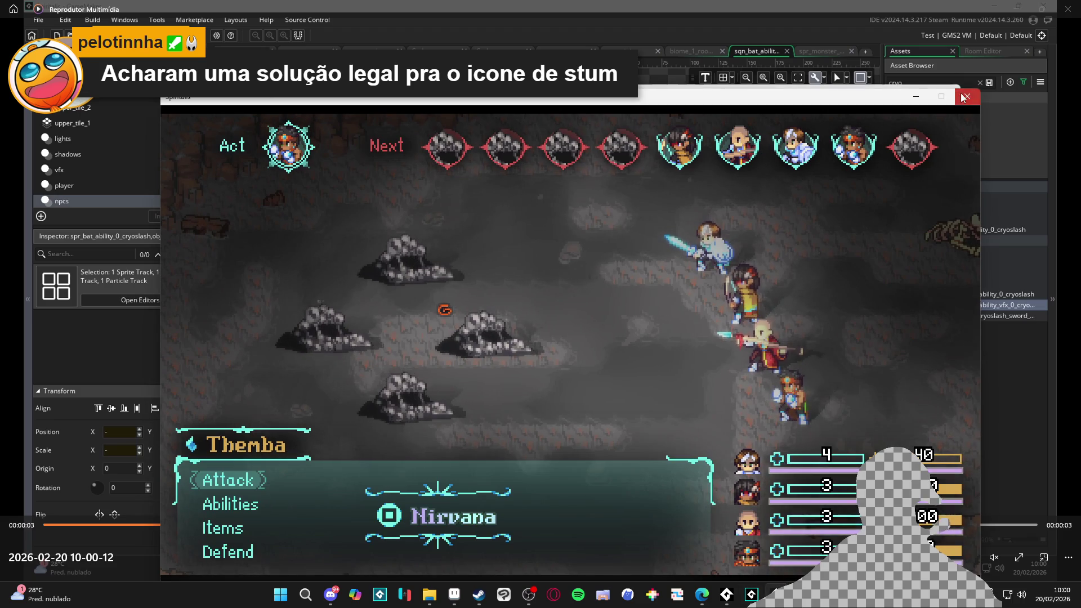
key(space)
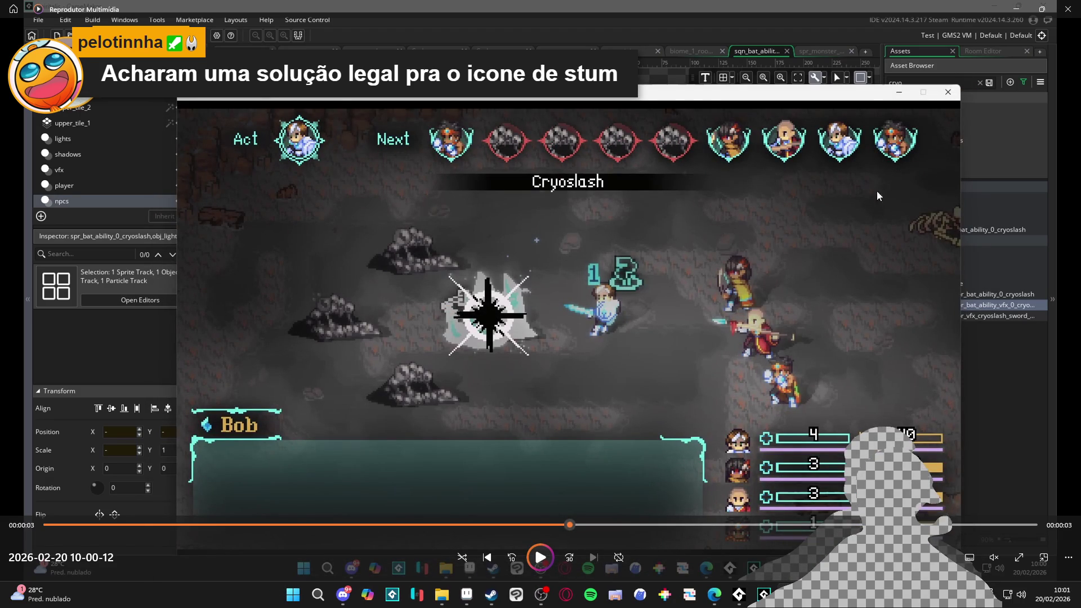
key(alt+F4)
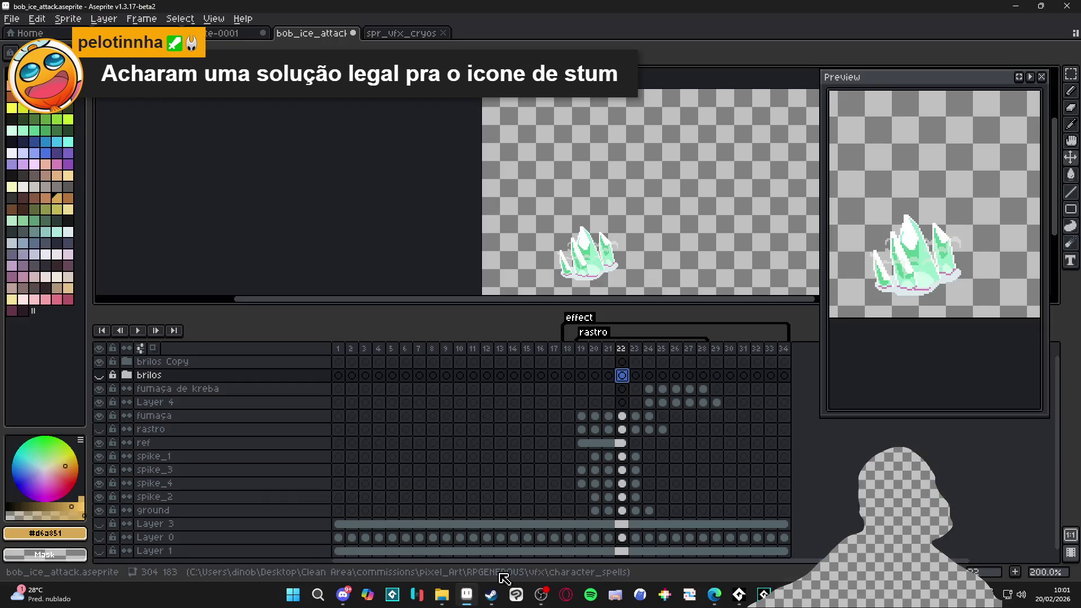
Filter the Asset Browser for hit and select the spr_battle_hit sprite.
key(alt+Tab)
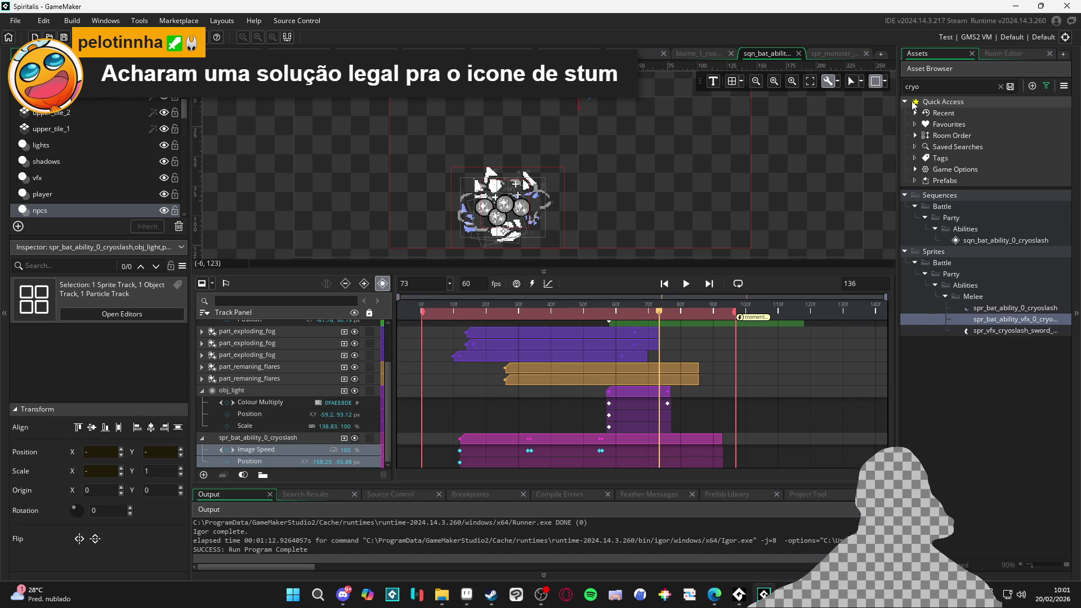
click(942, 86)
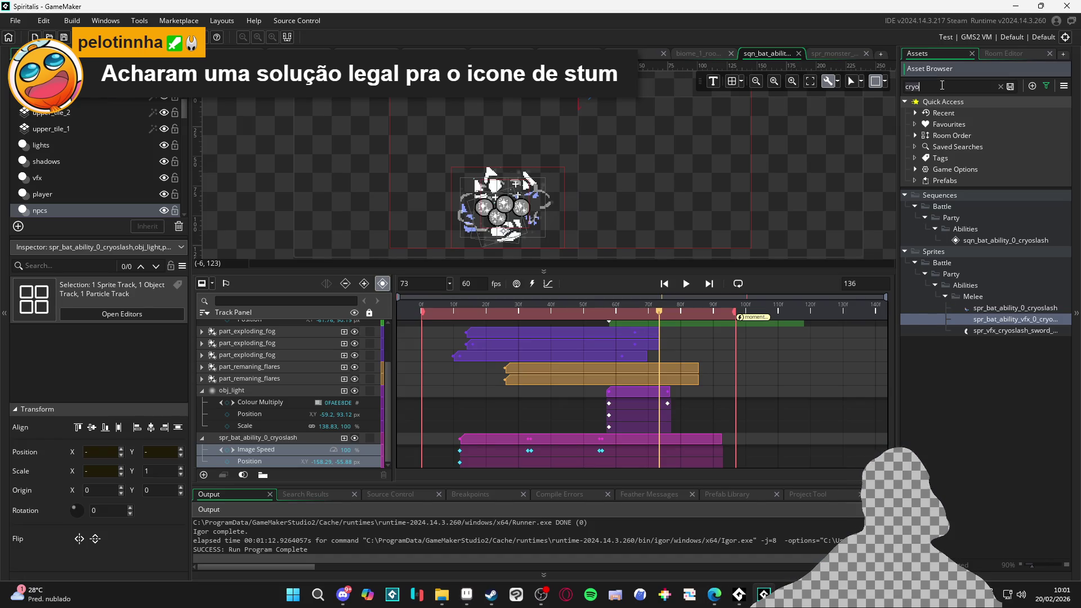
text(hit)
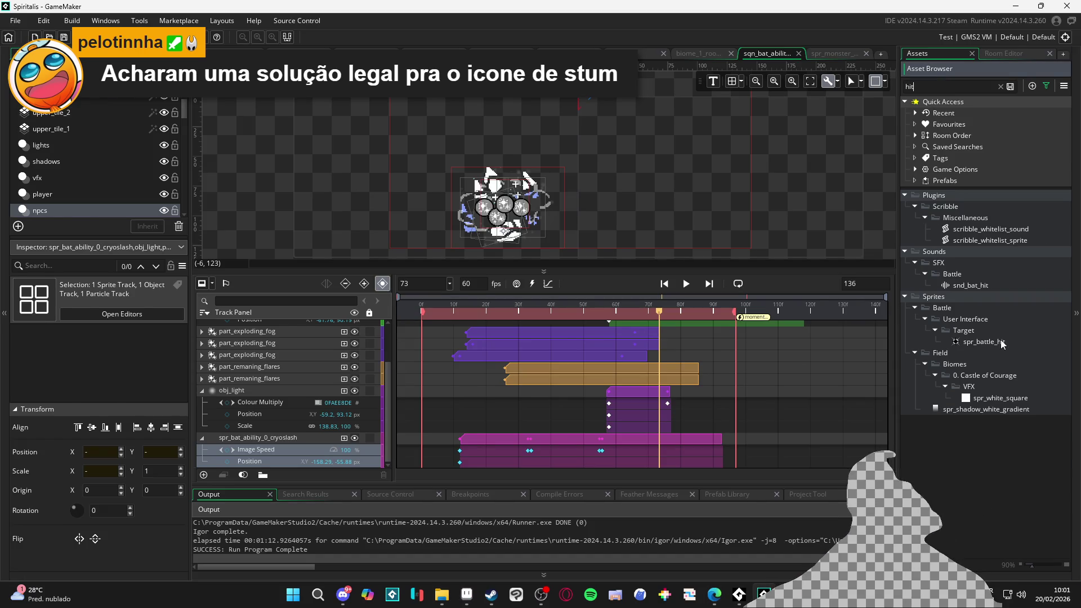
click(990, 341)
Find all uses of spr_battle_hit and open the match at line 56 of the compute-offense script.
key(ctrl+shift+f)
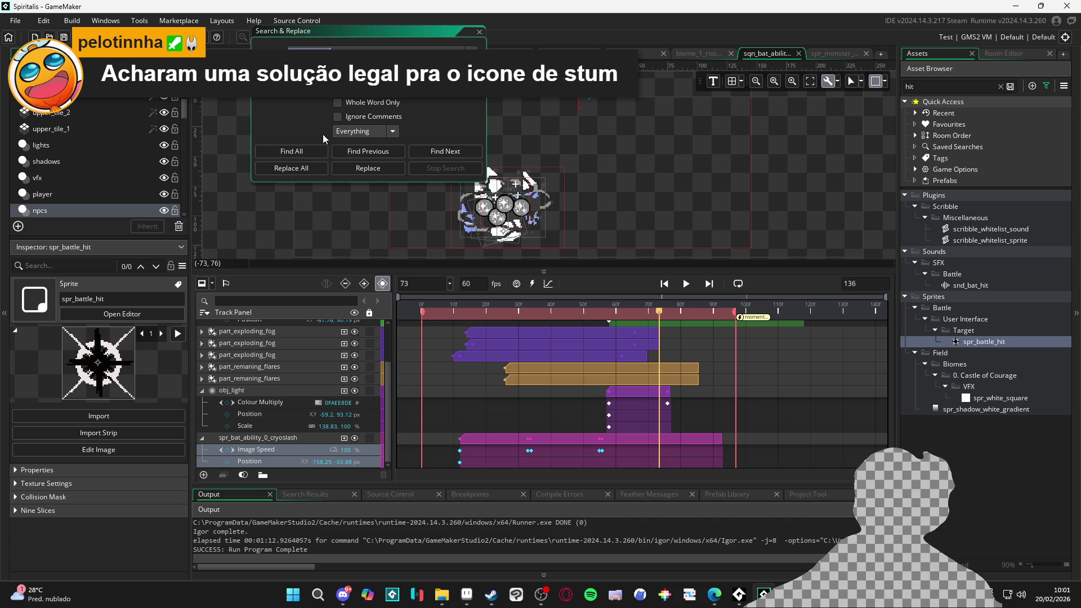
click(297, 154)
click(479, 33)
double_click(394, 532)
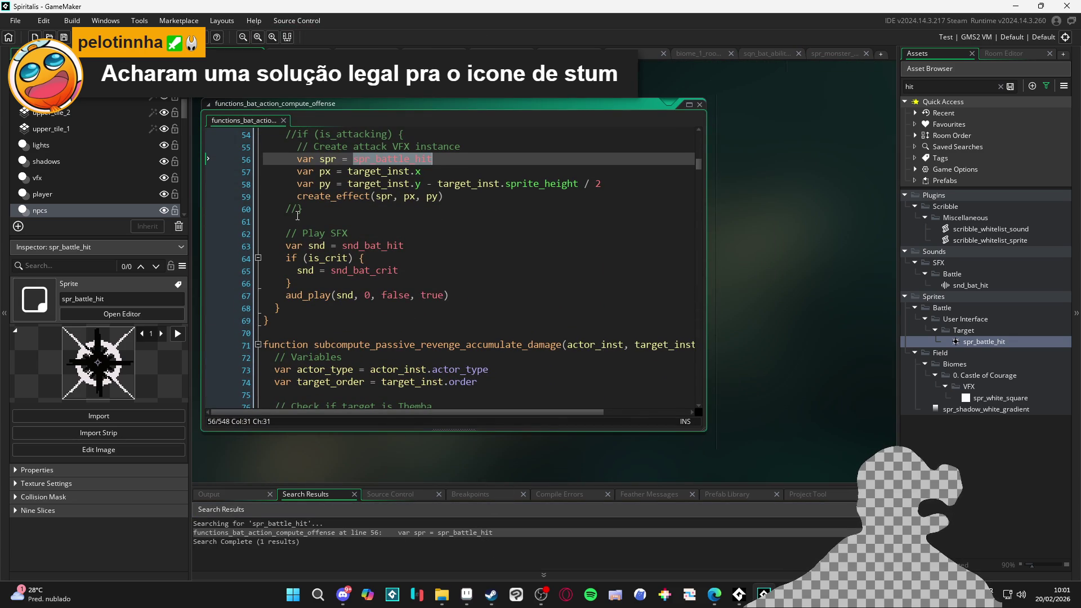
Comment out line 59's create_effect call with Ctrl+K and run the game with F5.
click(294, 197)
key(ctrl+k)
key(F5)
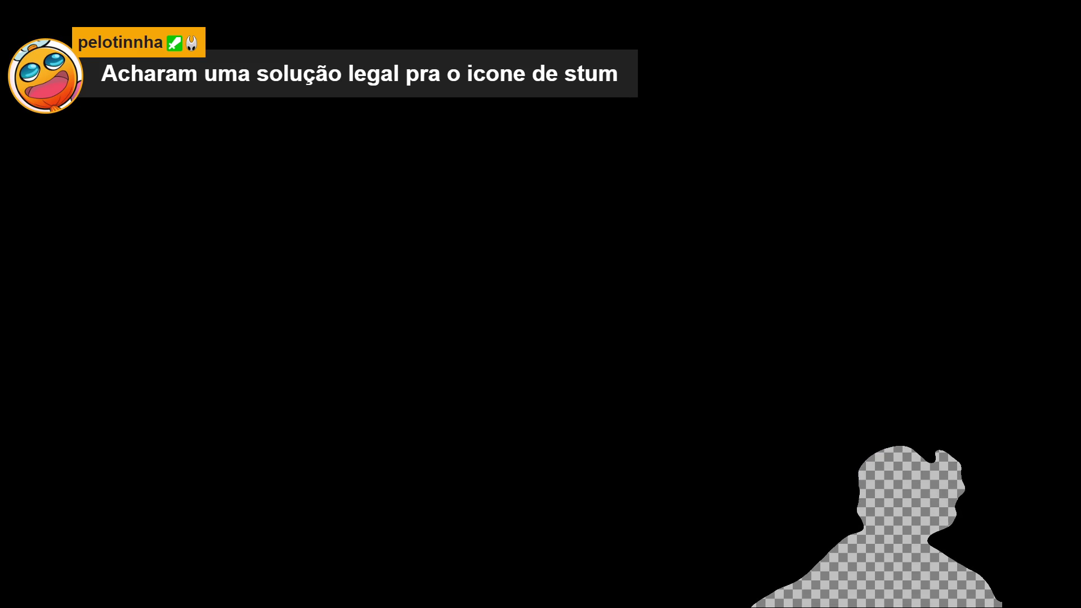
Set Yara and Zhe Wu to Defend and open Bob's abilities list in the test battle.
key(Up)
key(Return)
key(Up)
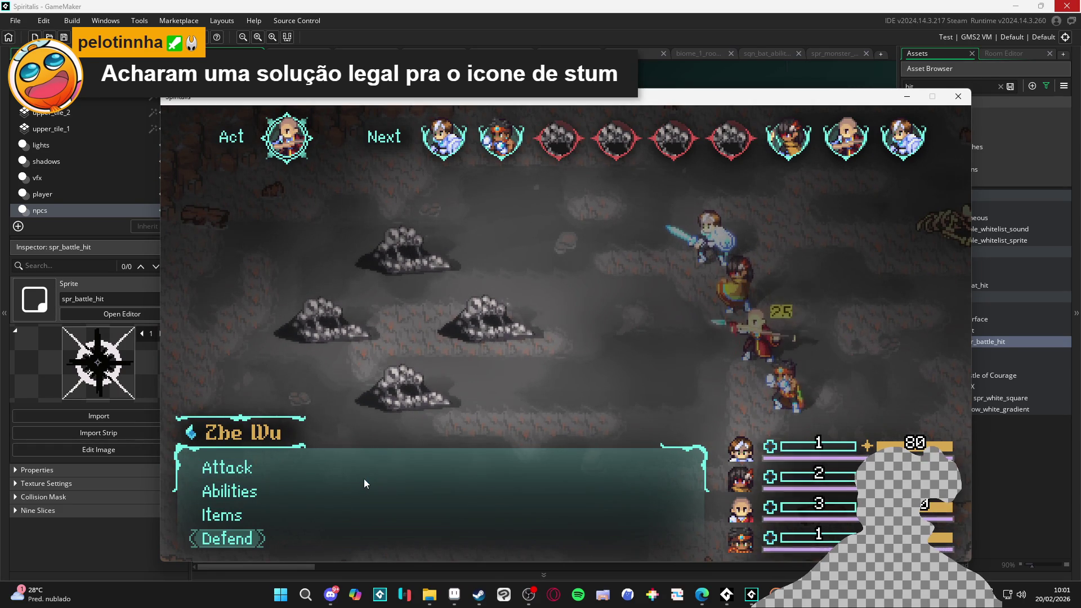
key(Return)
key(Down)
key(Return)
key(Return)
key(Return)
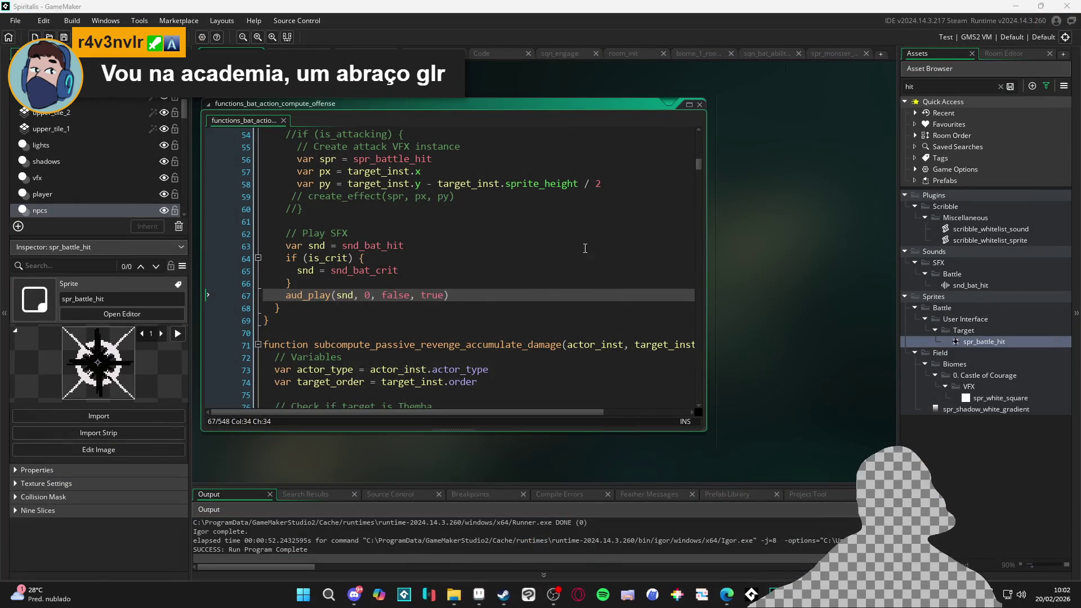
Leave the compute-offense code and bring up the bob_ice_attack animation in Aseprite.
click(587, 331)
click(542, 370)
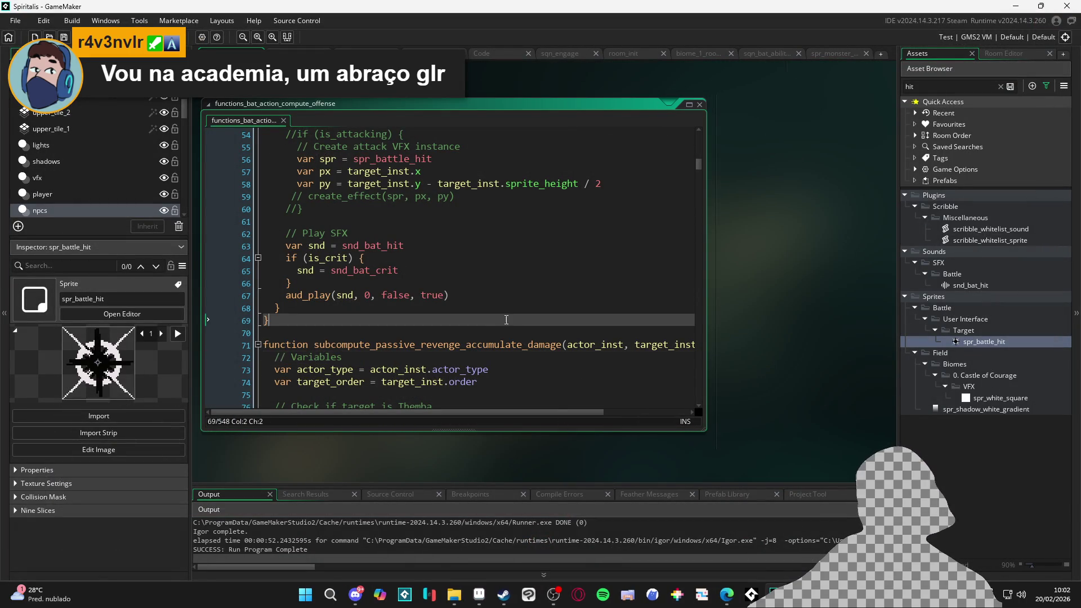
click(524, 333)
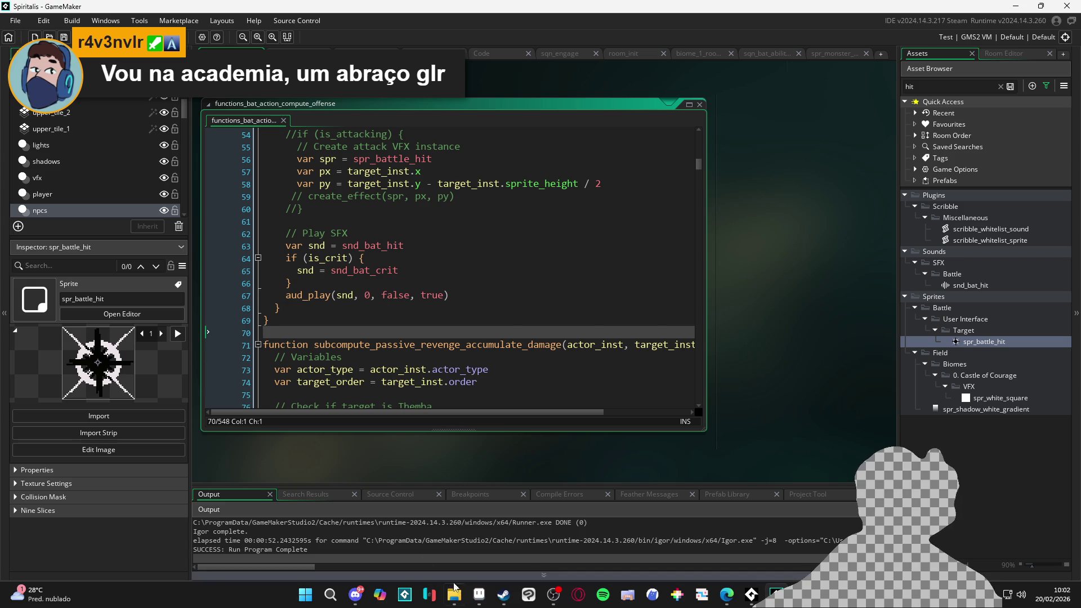
click(476, 598)
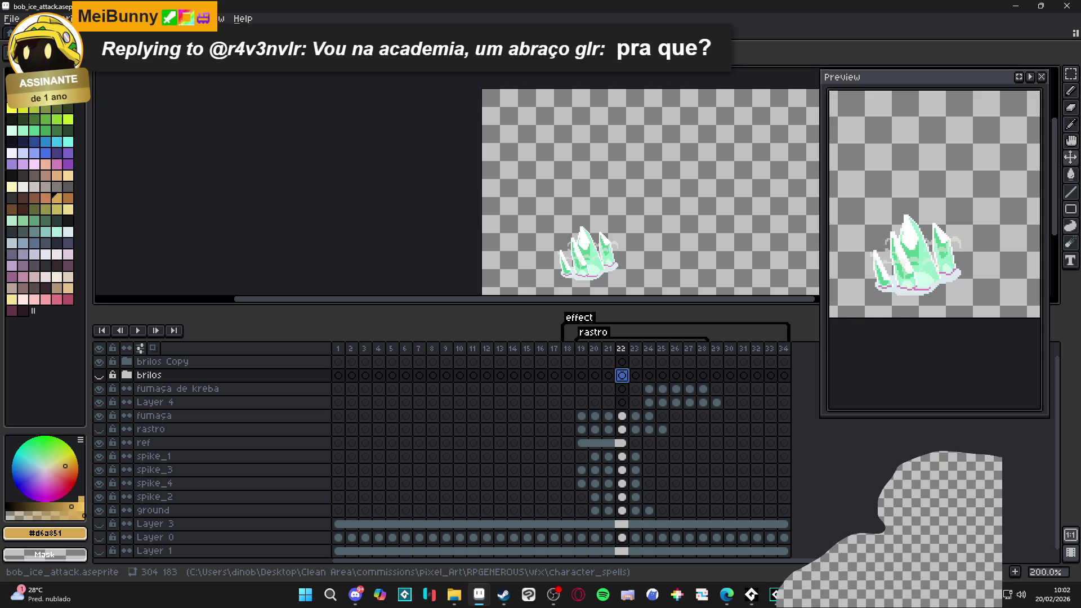
Lower the timeline splitter and pan to view the ice spike animation, then return to the game.
drag(377, 306, 376, 384)
mouse_move(678, 265)
mouse_down()
mouse_move(495, 290)
mouse_move(523, 304)
mouse_up()
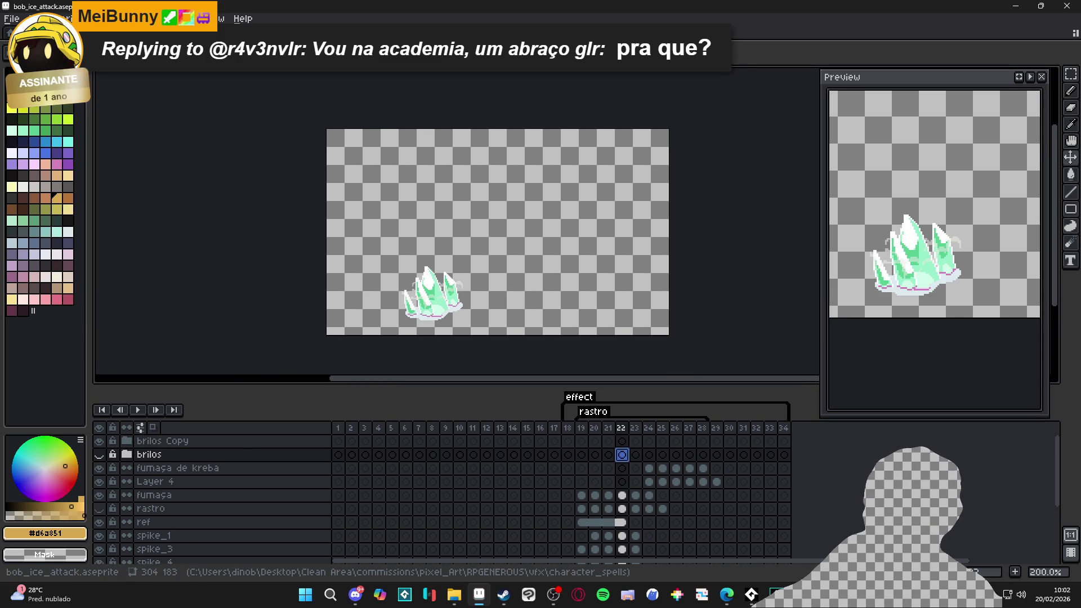
key(alt+Tab)
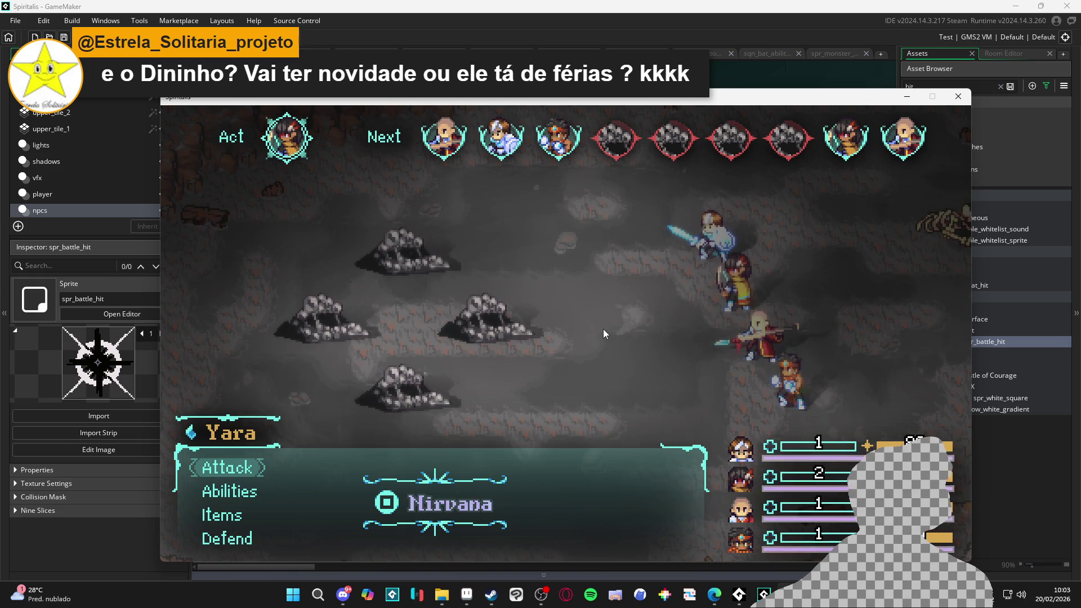
Exit the battle and walk the four-member party upward through successive cave areas.
key(Escape)
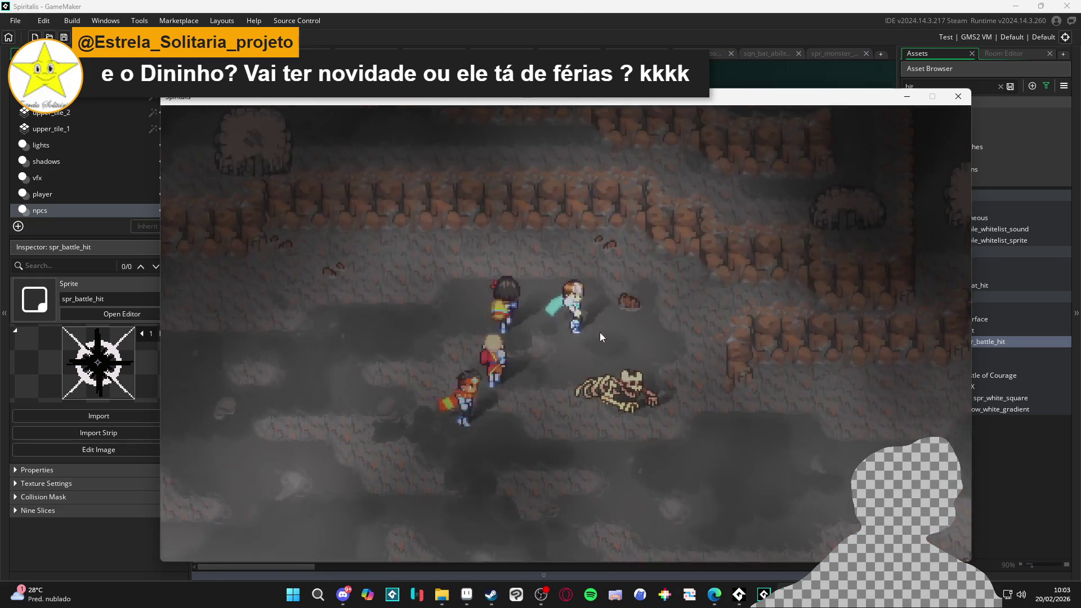
key(Right)
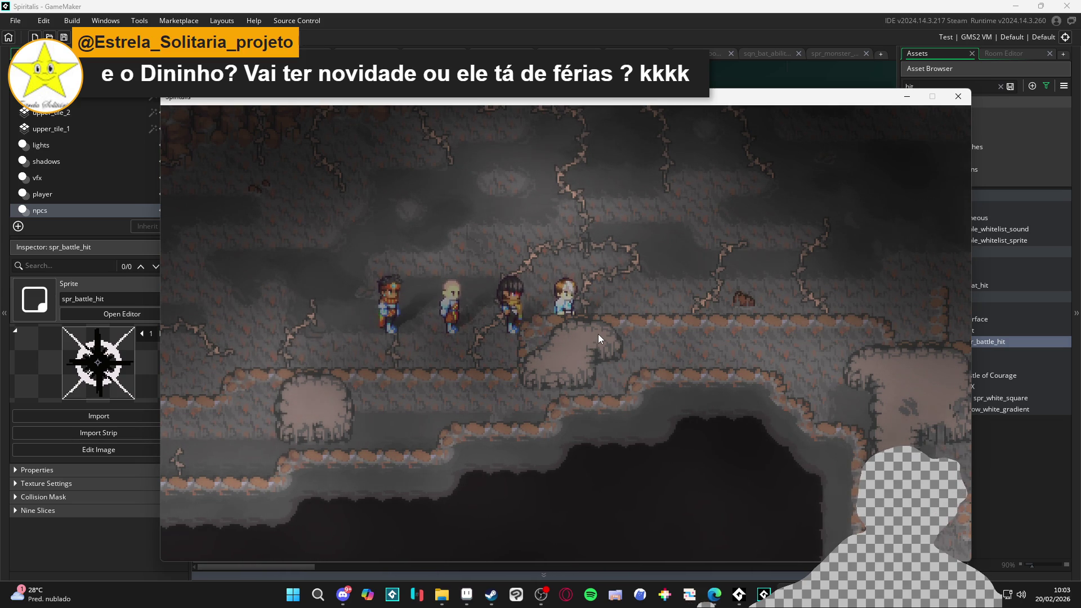
key(Up)
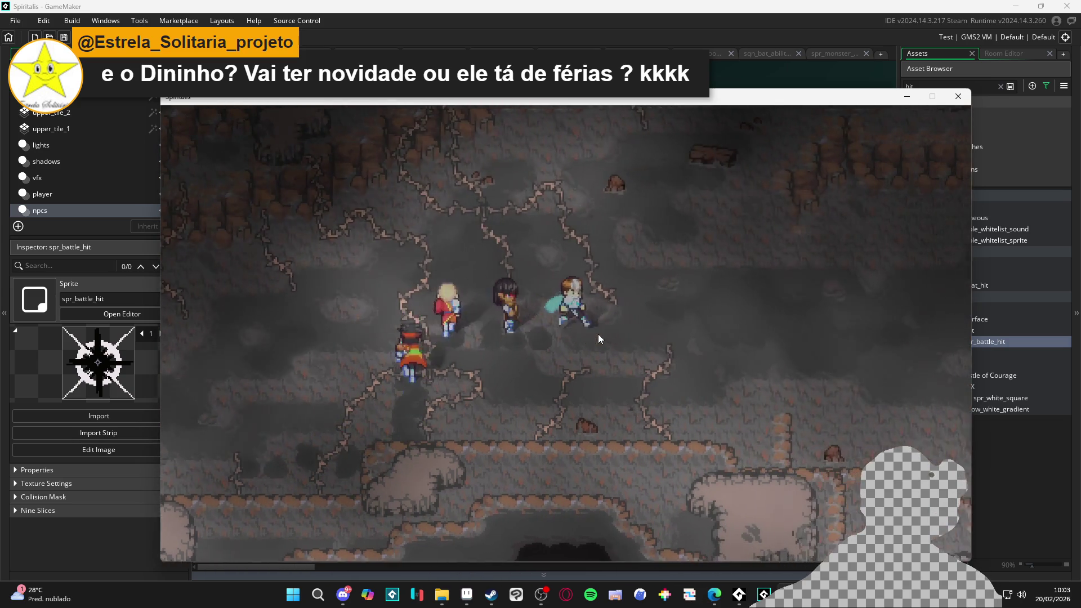
key(Up)
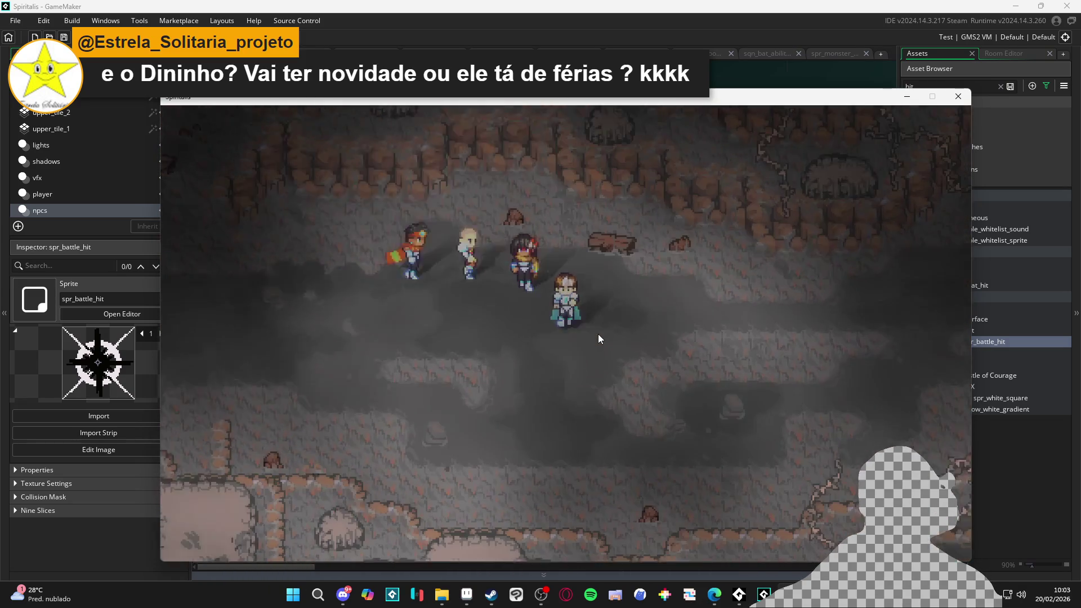
key(Up)
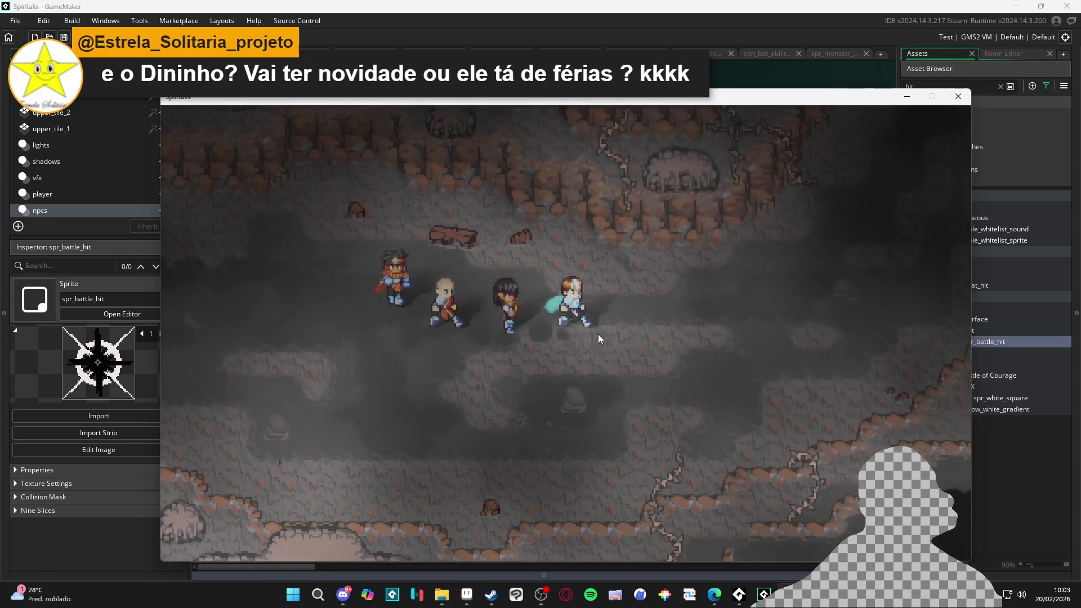
key(Up)
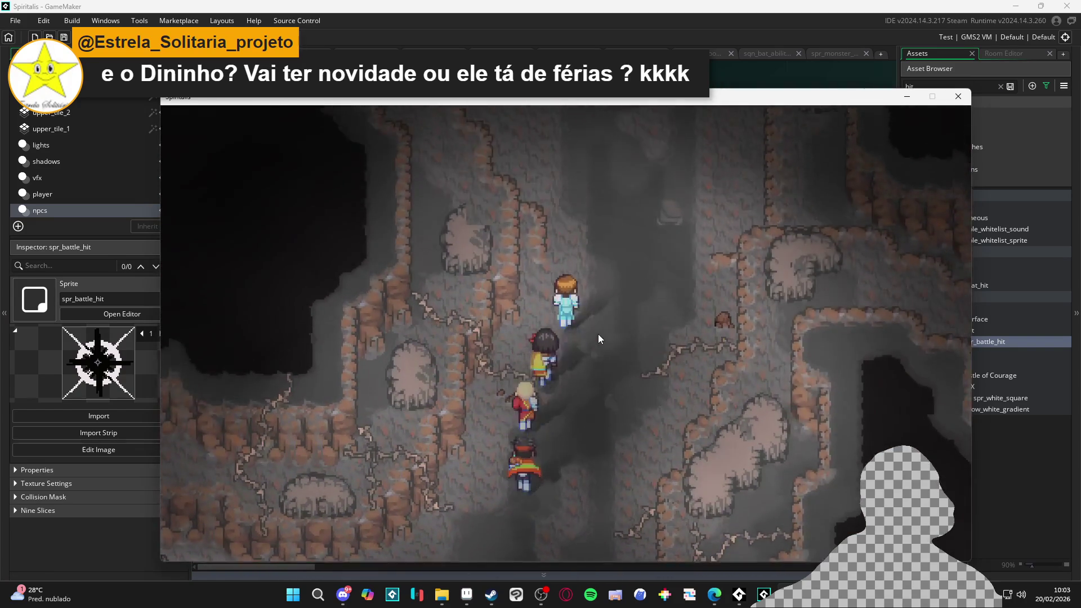
key(Left)
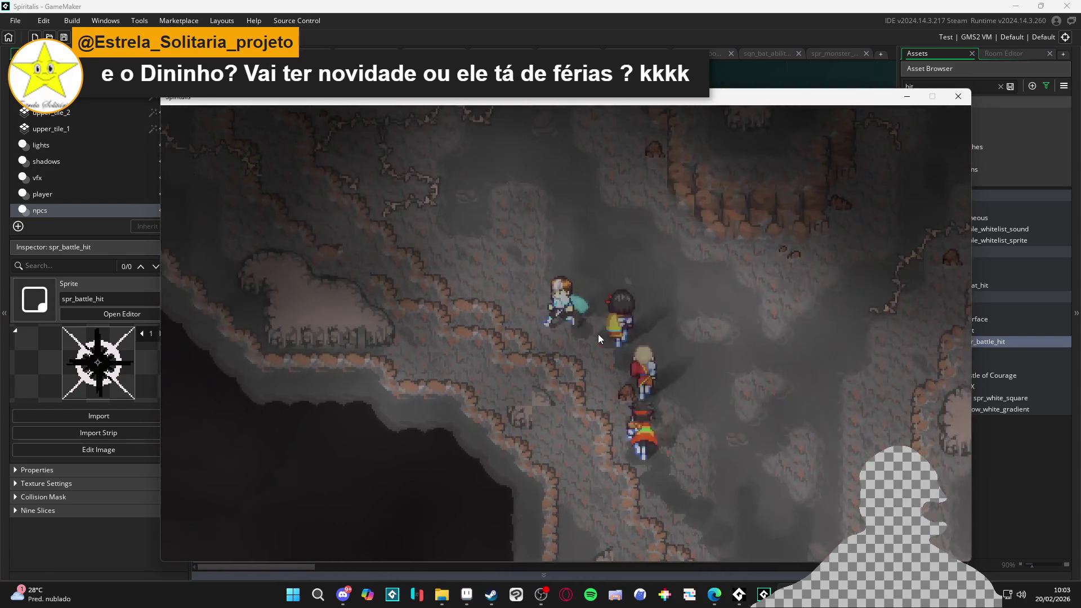
key(Up)
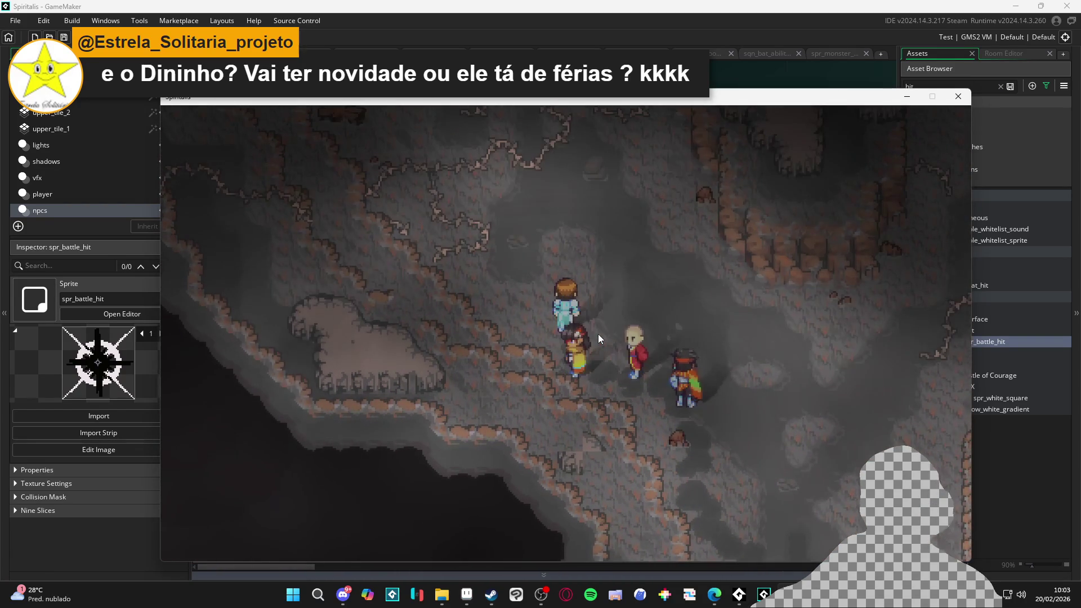
key(Right)
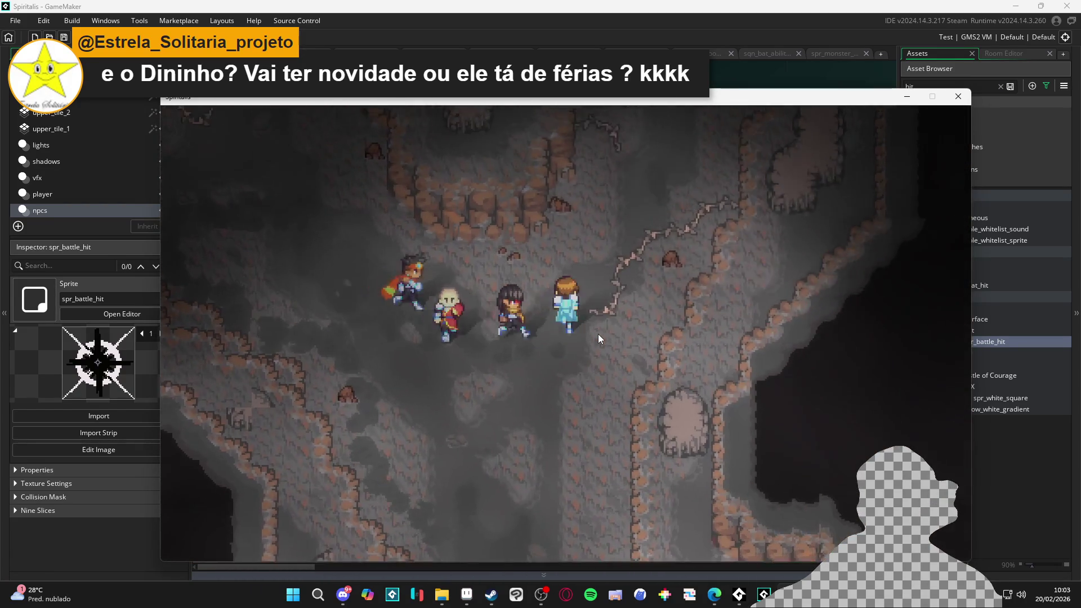
key(Up)
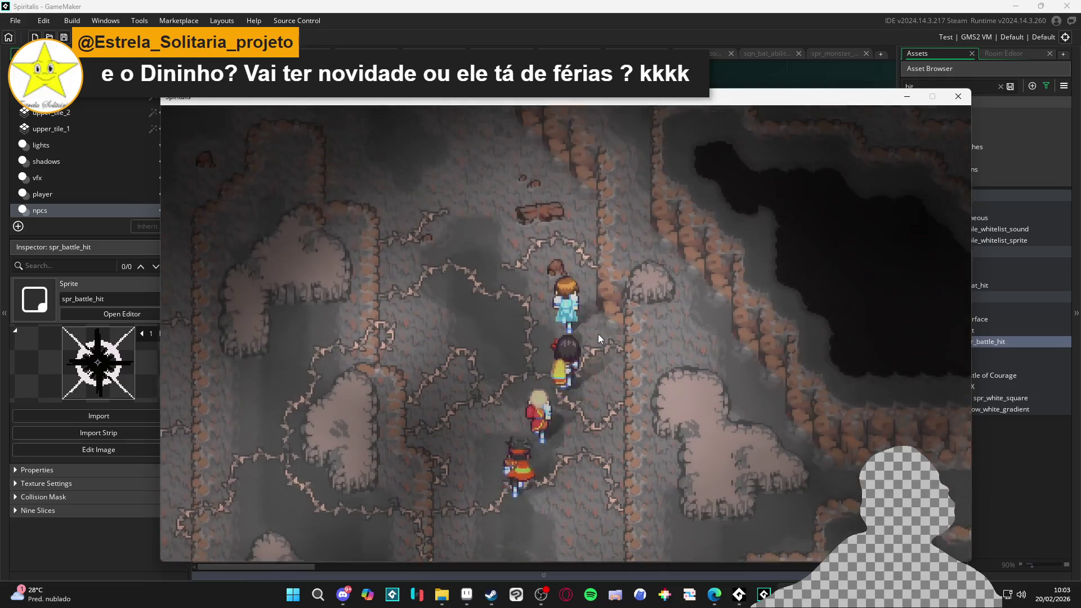
key(Left)
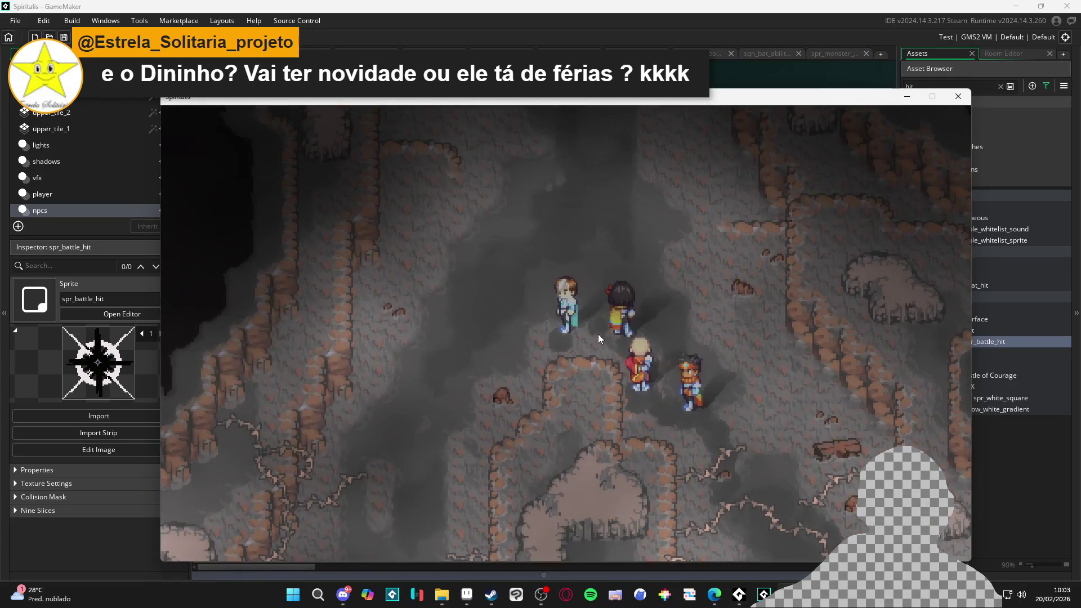
key(Up)
key(Up)
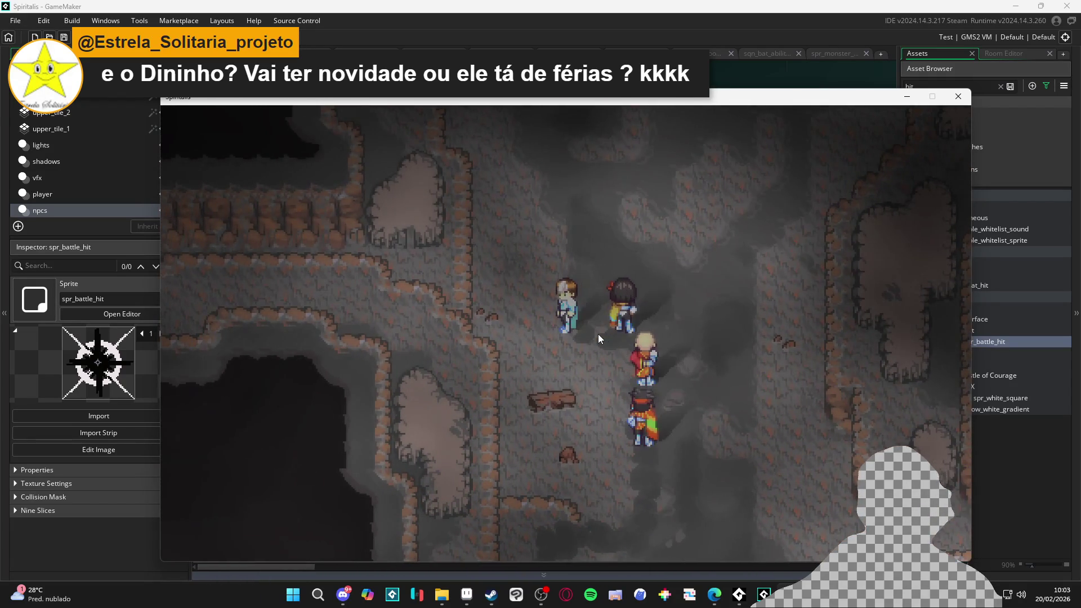
key(Right)
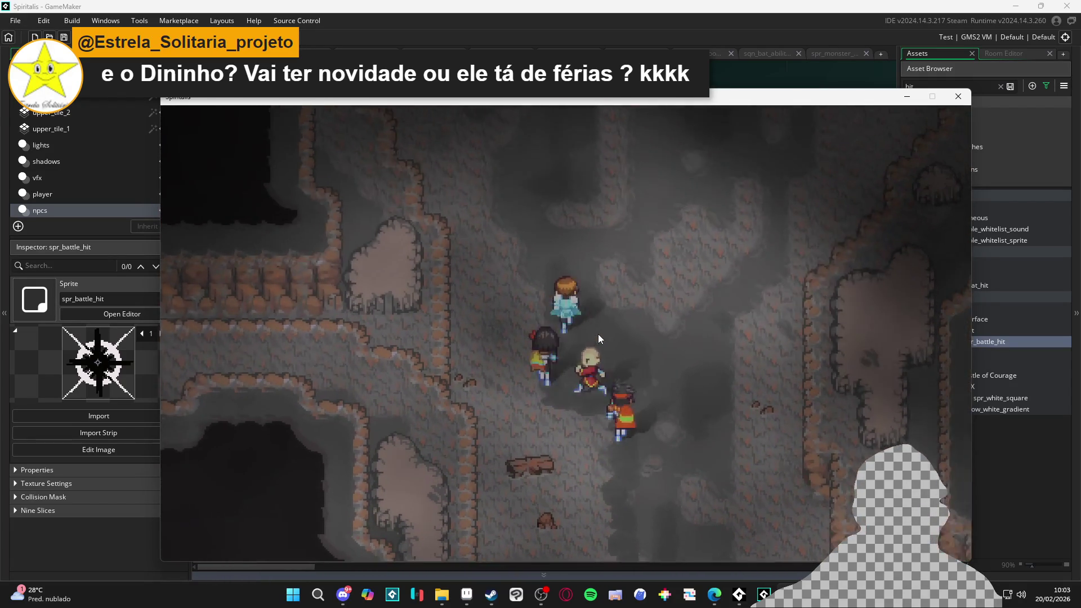
key(Up)
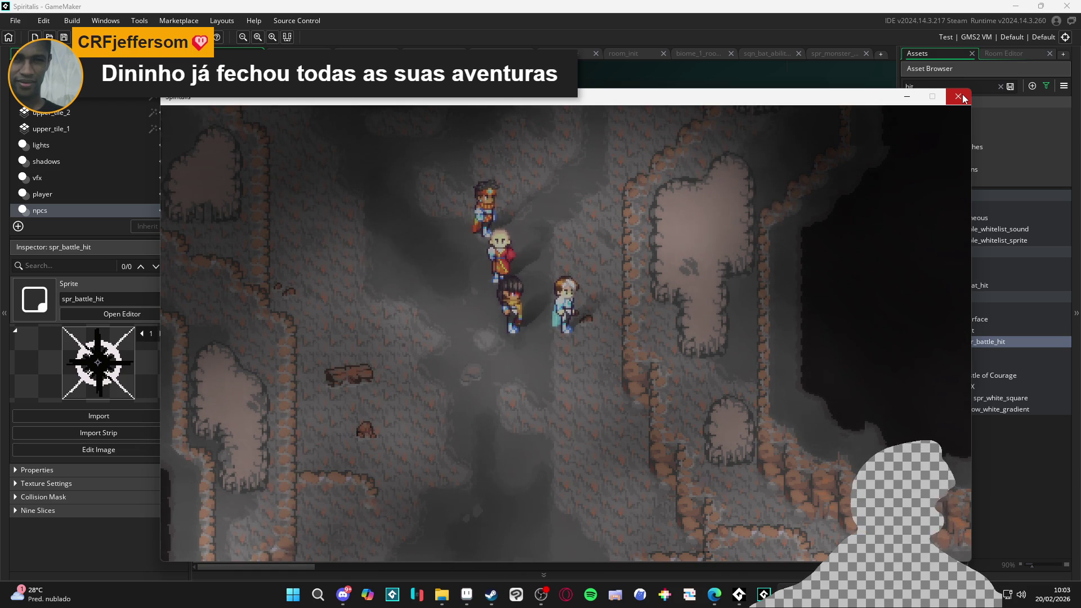
Search the Steam store for 'dininho ad' to open the Dininho Adventures: Definitive Edition page.
click(491, 595)
click(596, 66)
text(dininho)
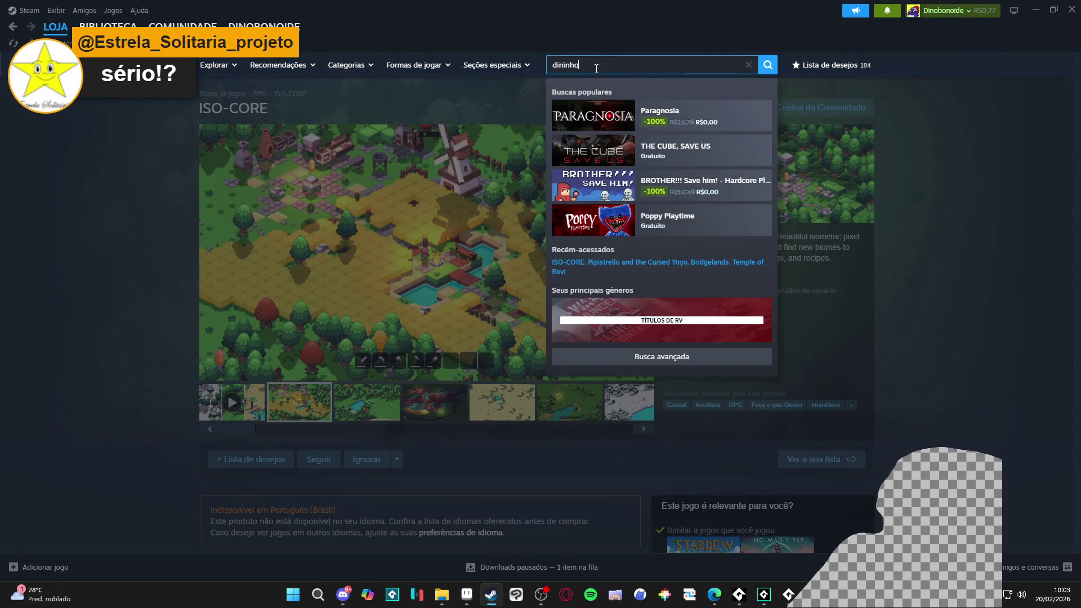
text( ad)
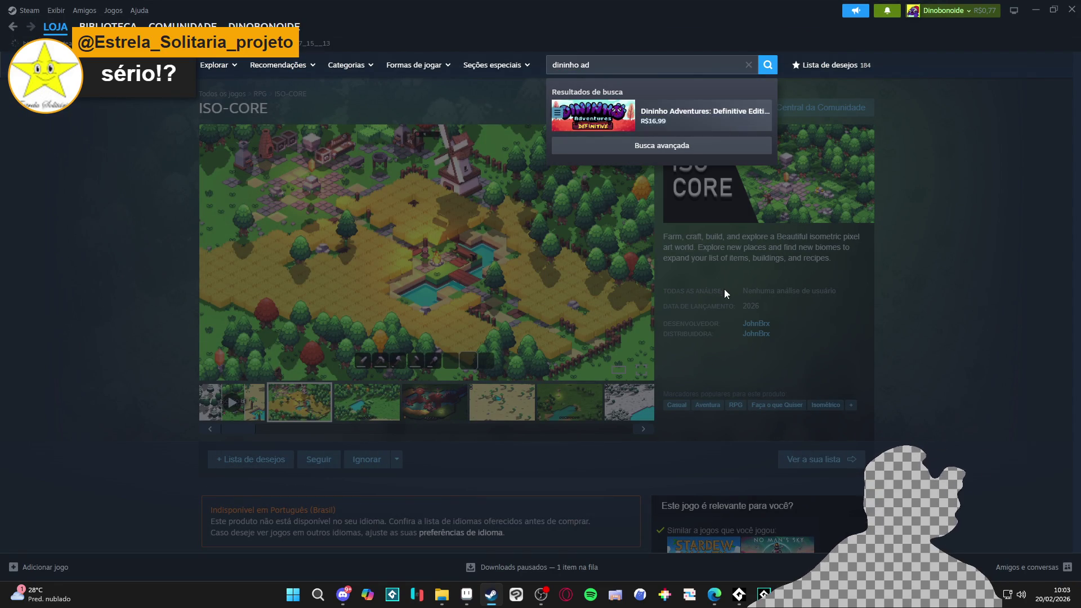
key(Return)
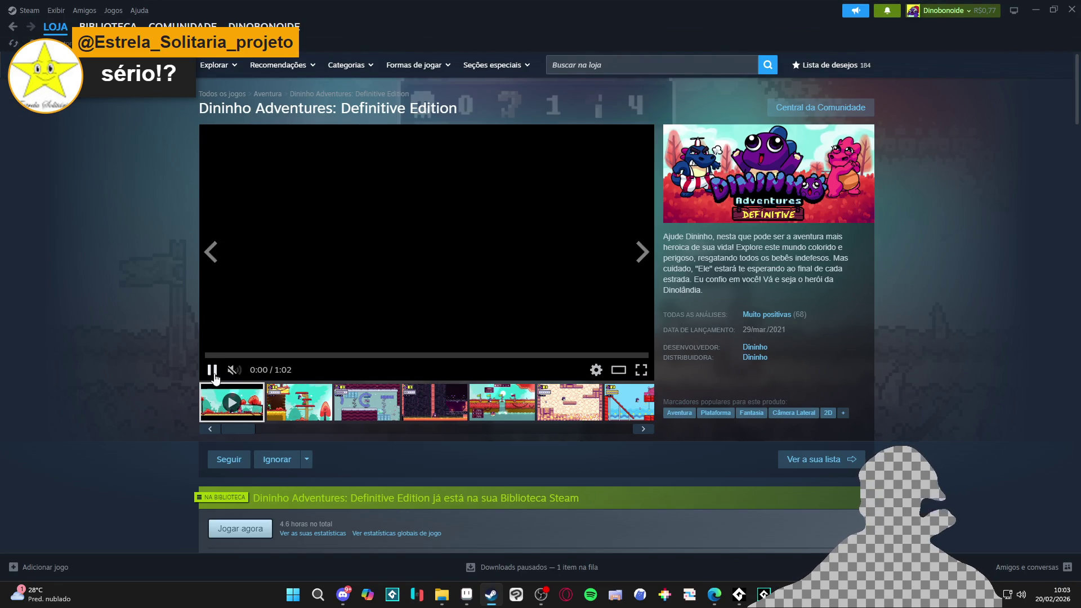
Highlight the game's release date, then return to the running Spiritalis game.
drag(786, 330, 754, 330)
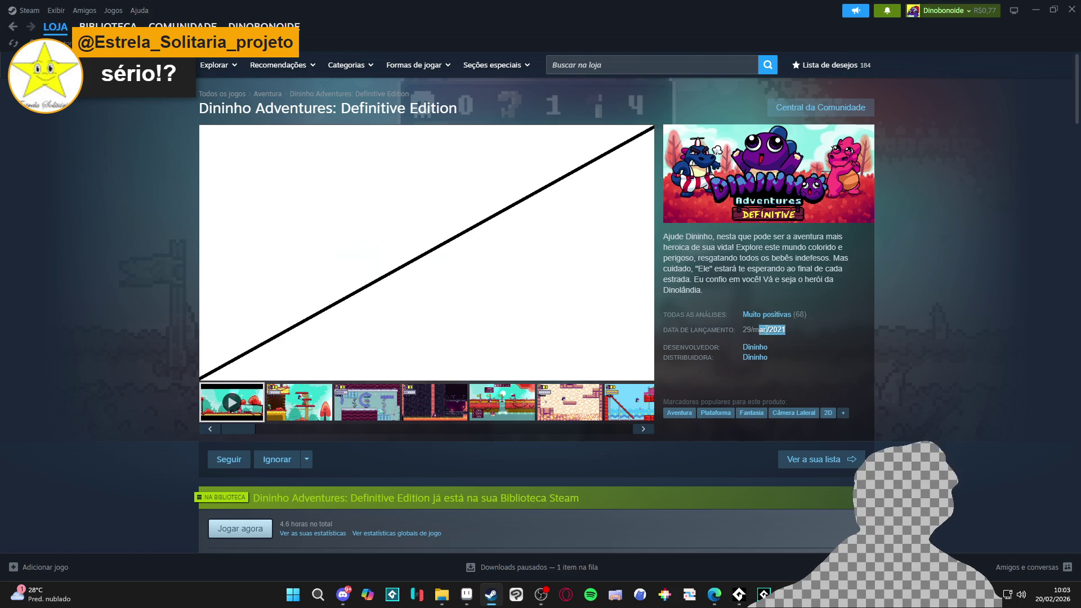
click(783, 331)
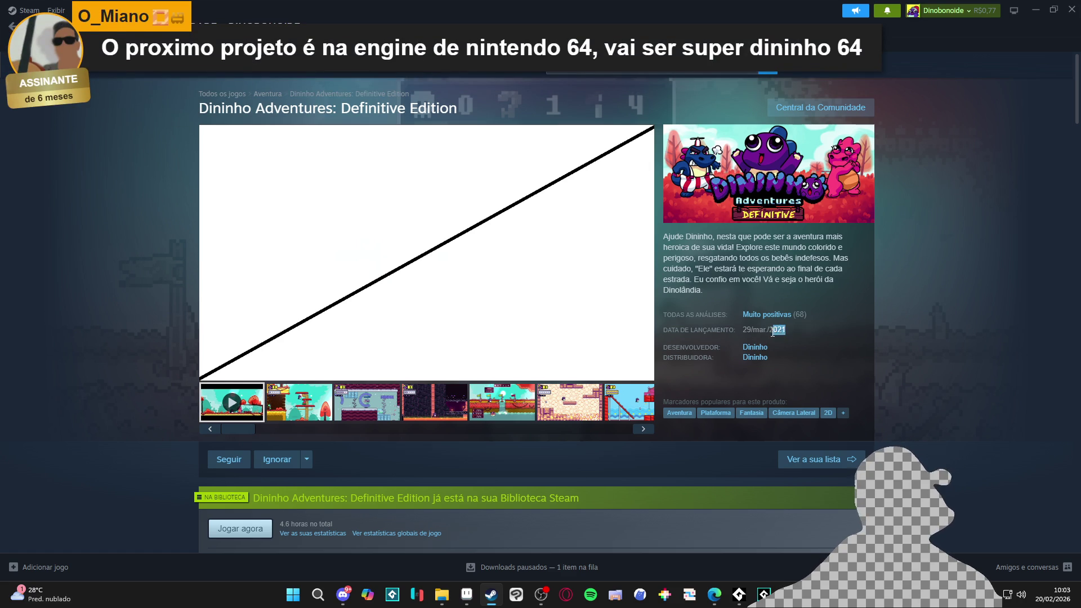
key(alt+Tab)
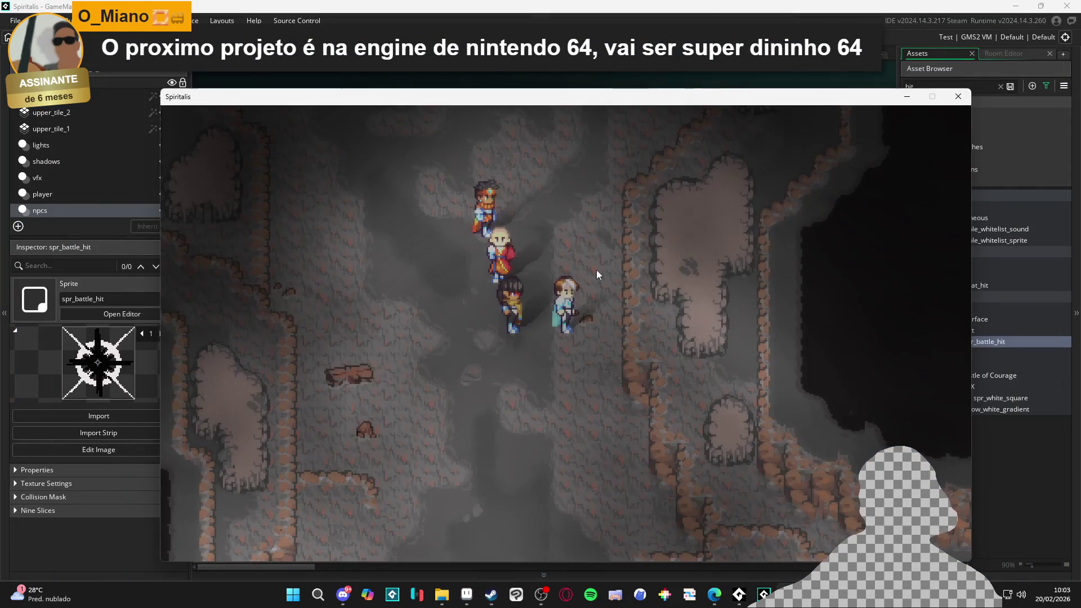
Move the game window up, walk the party down through the cave, and close the game.
drag(580, 97, 572, 77)
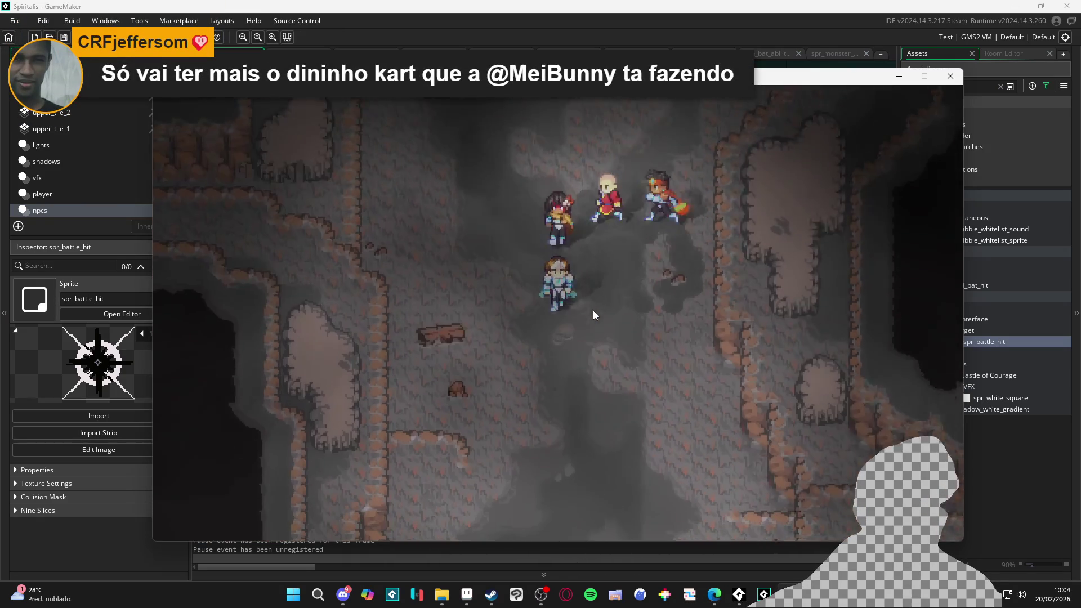
key(Down)
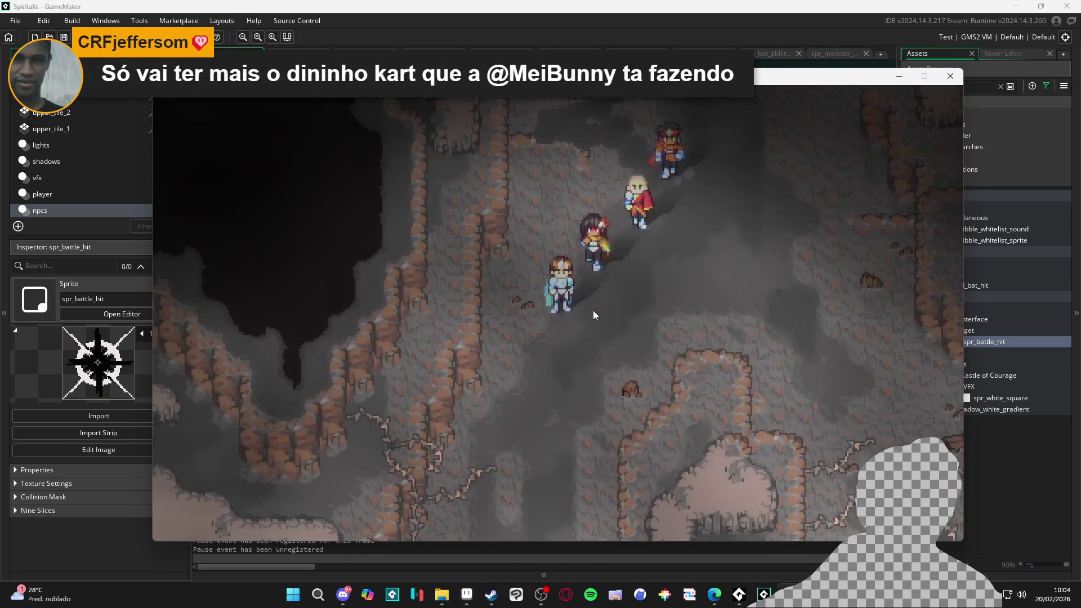
key(Down)
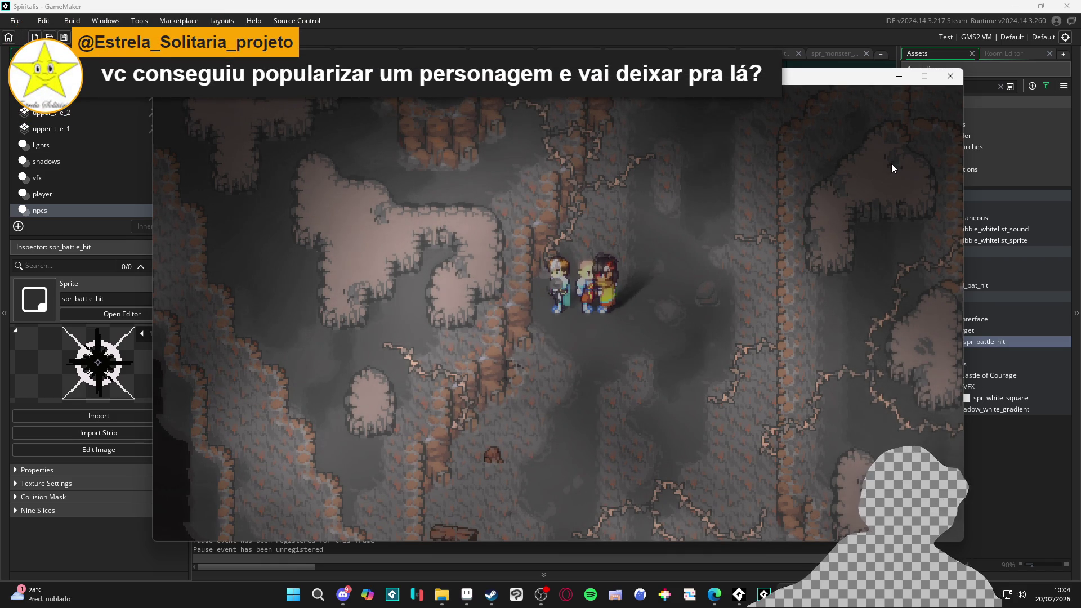
click(950, 77)
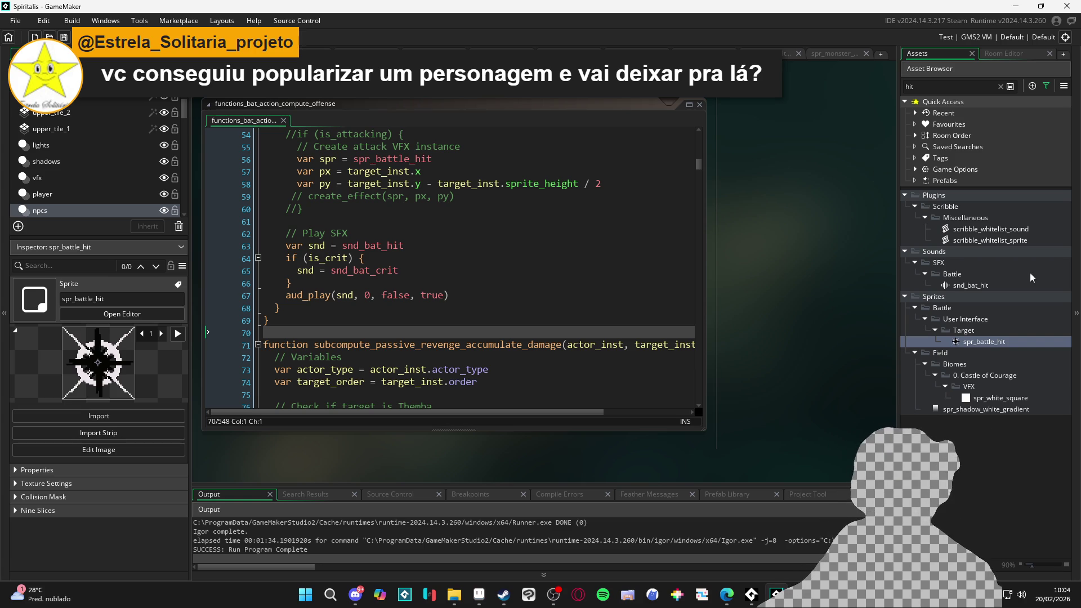
Clear the 'hit' asset filter to reveal spr_battle_hit under Target sprites, and review the attack code.
click(1001, 87)
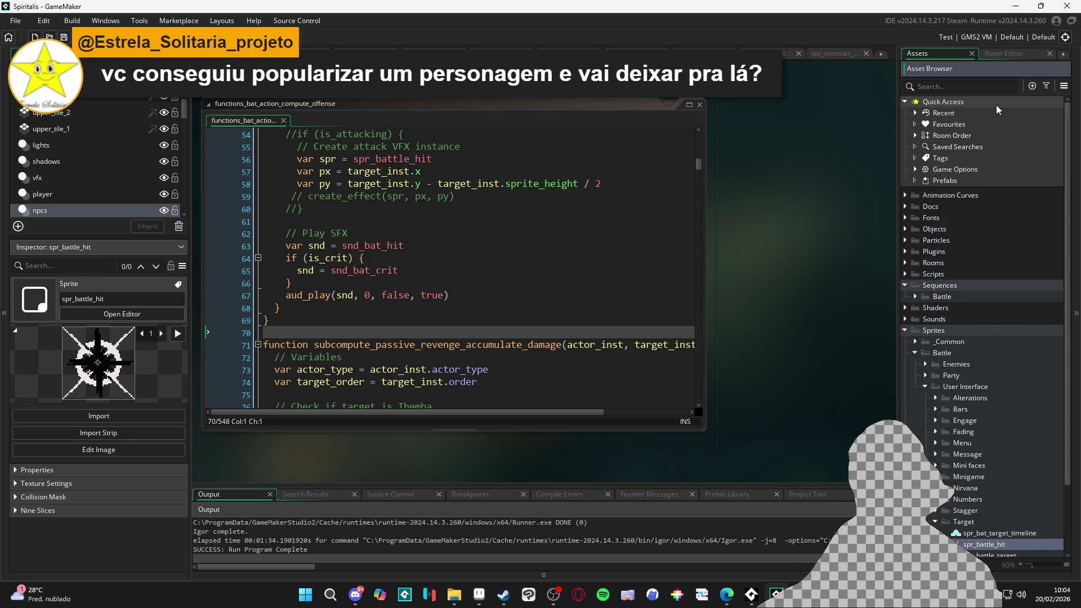
scroll(980, 446, down, 3)
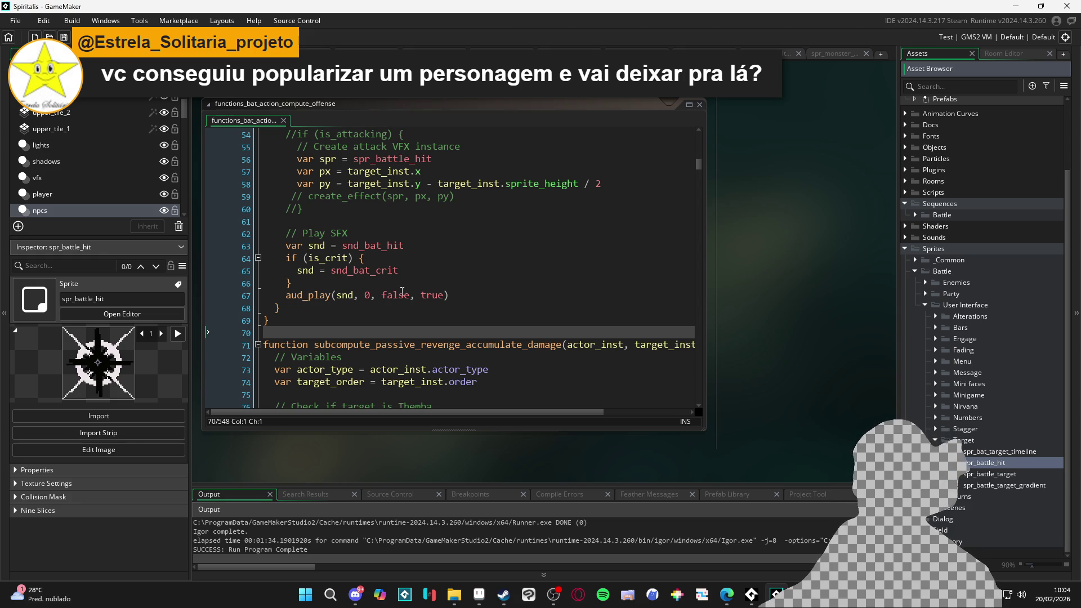
click(702, 219)
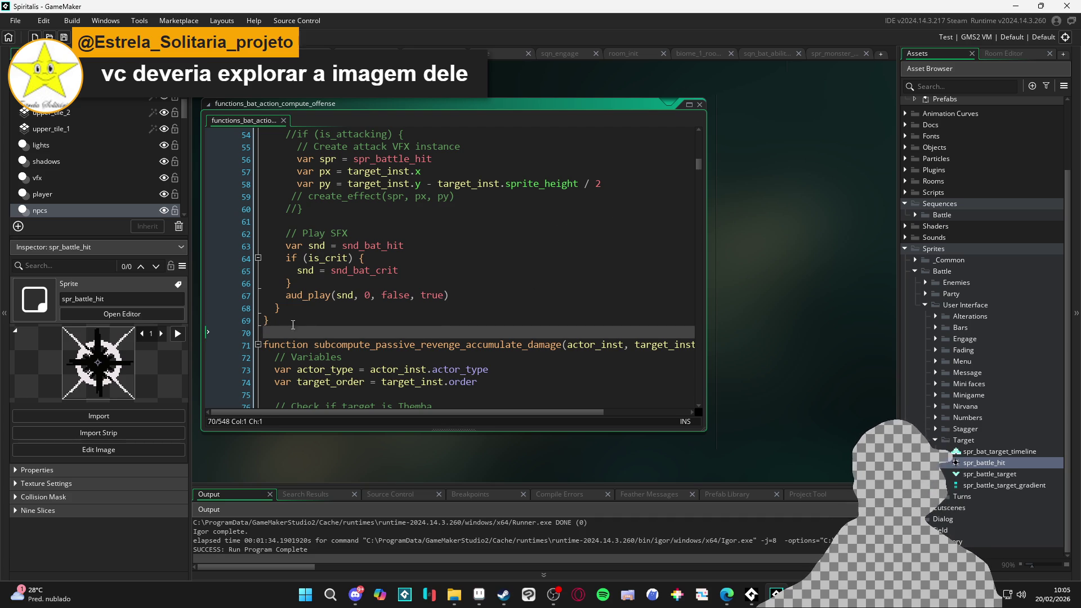
scroll(348, 329, up, 2)
scroll(365, 307, down, 3)
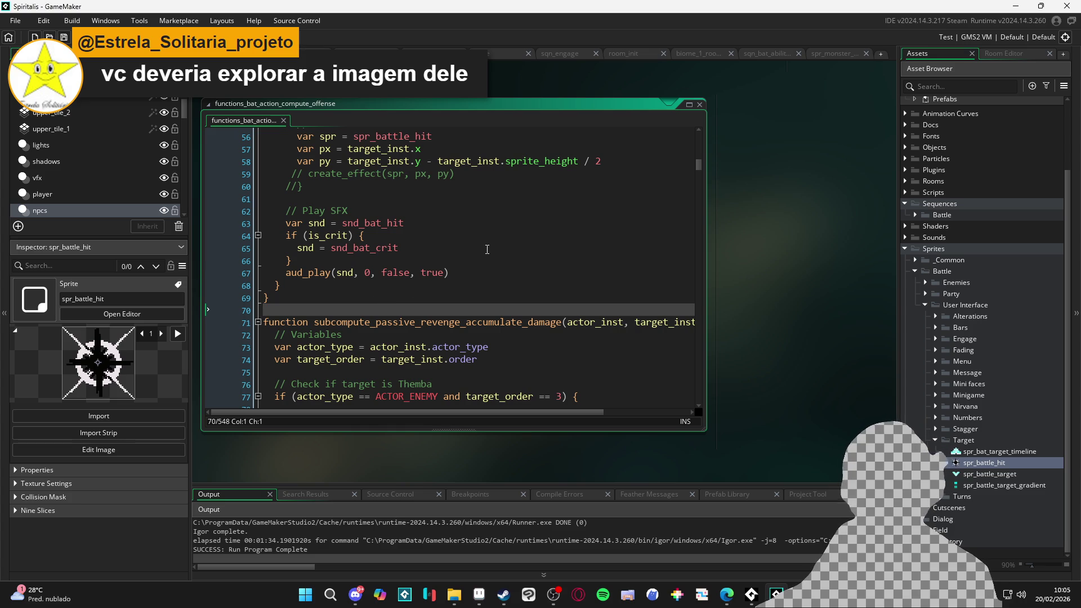
Bring up the spr_vfx_cryoslash_sword_slashf.gif animation in Aseprite.
click(727, 594)
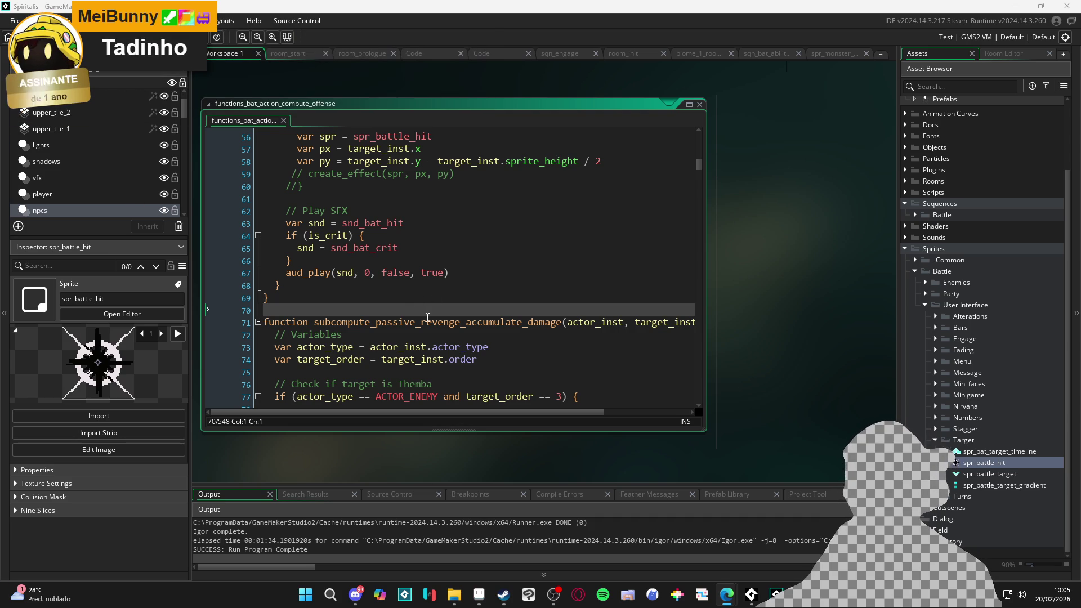
mouse_move(426, 317)
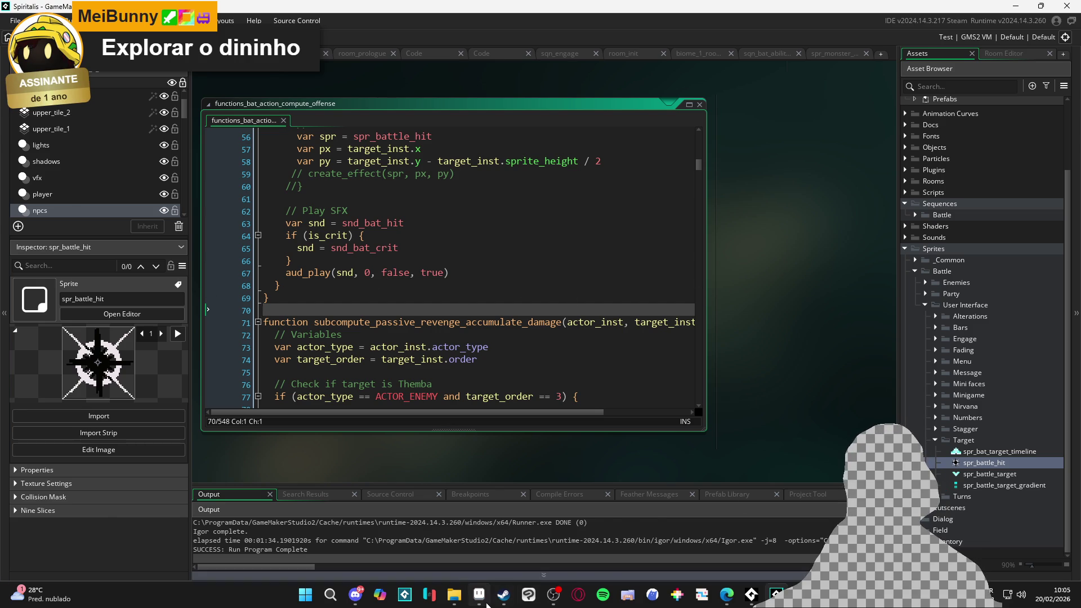
click(479, 594)
click(388, 35)
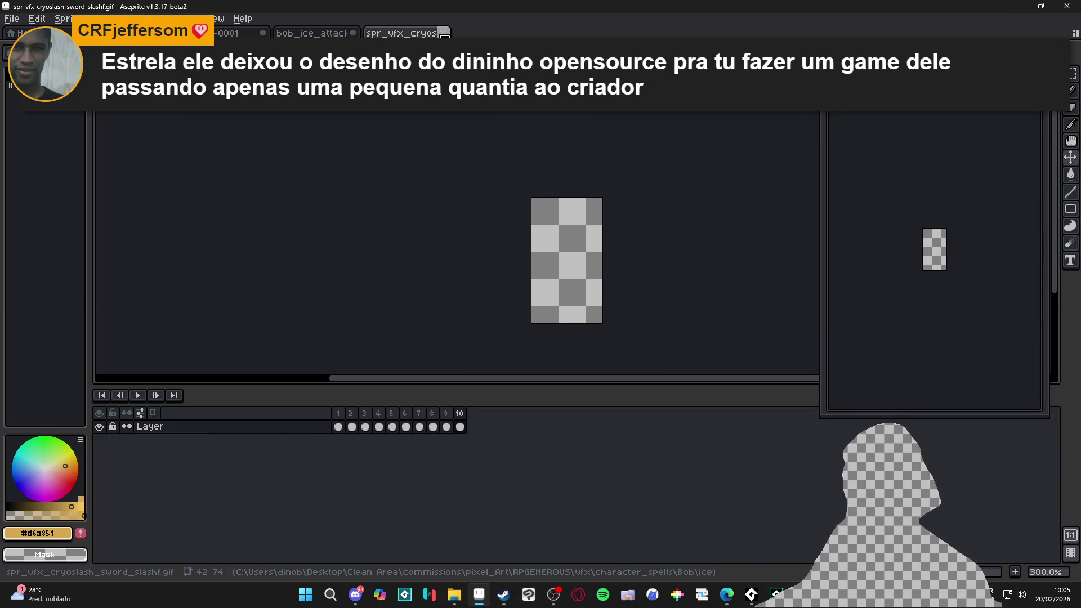
Close the cryoslash sword slash file, view Sprite-0001, then bring up File Explorer via Discord.
click(443, 35)
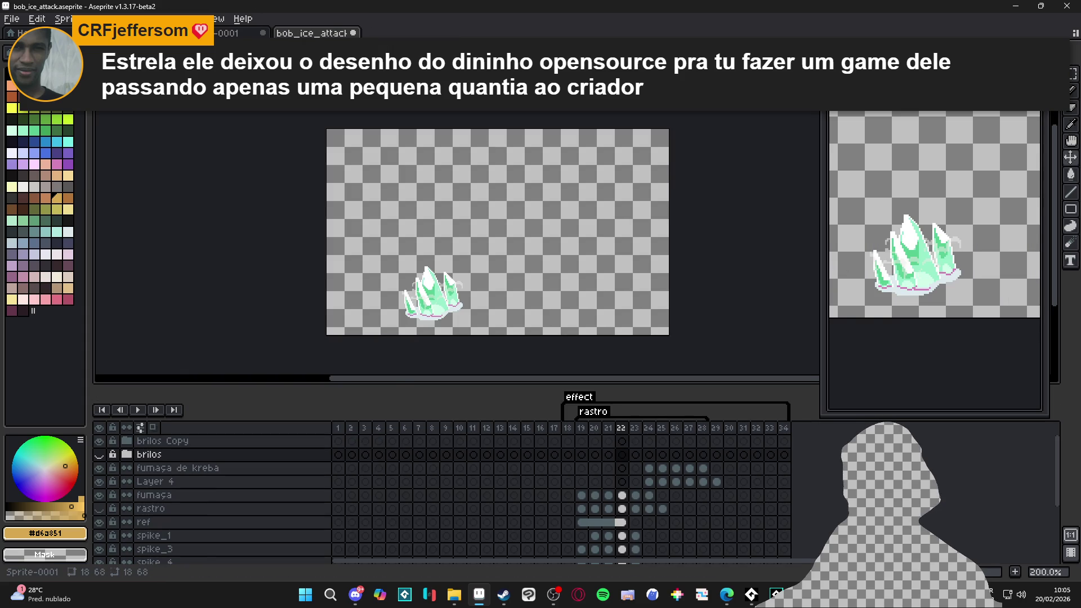
click(186, 33)
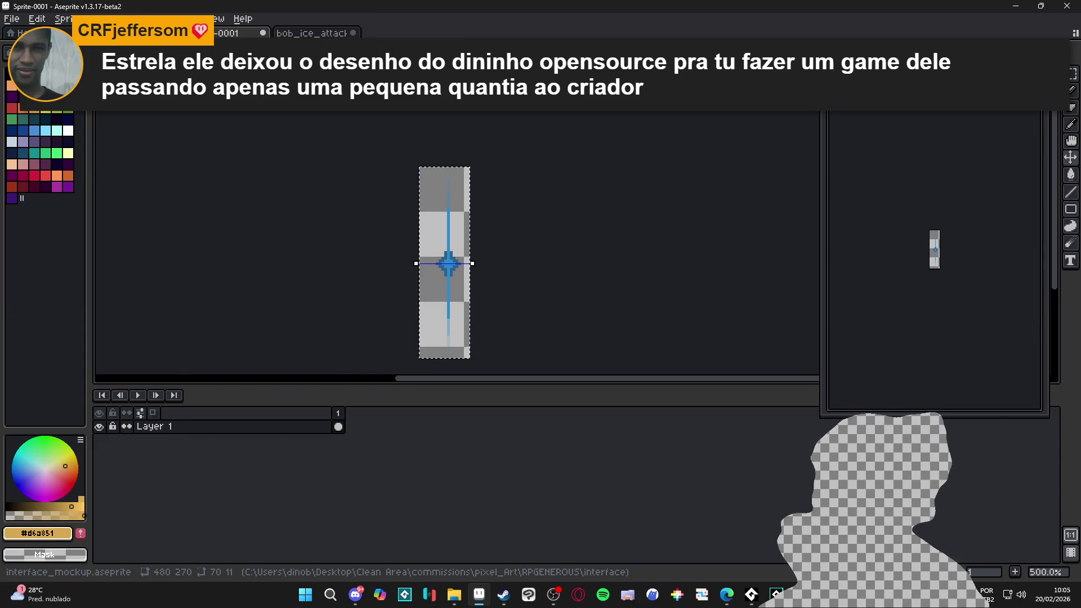
click(356, 595)
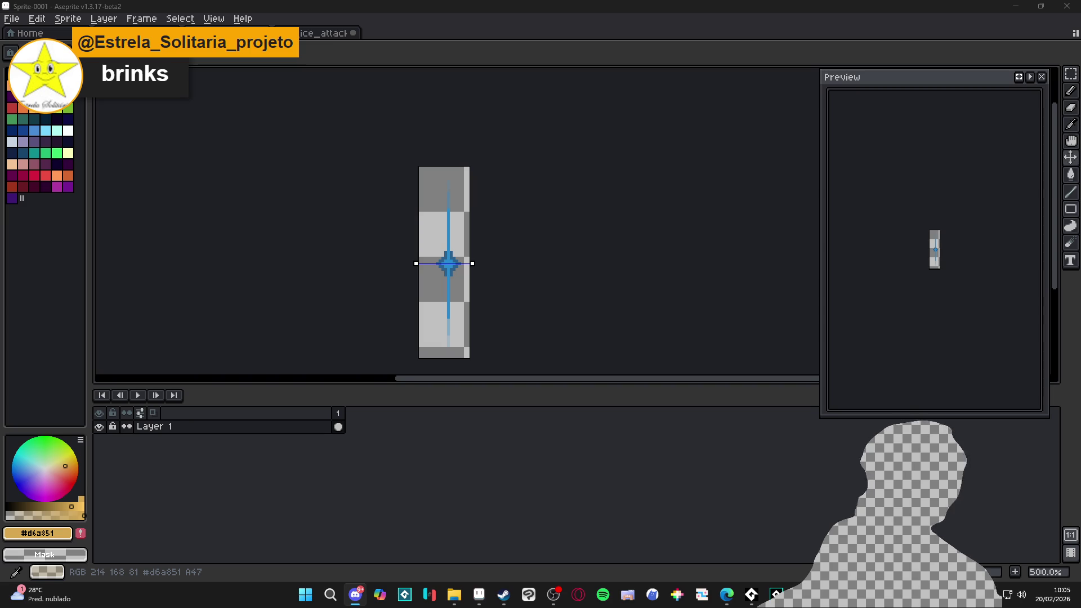
click(453, 594)
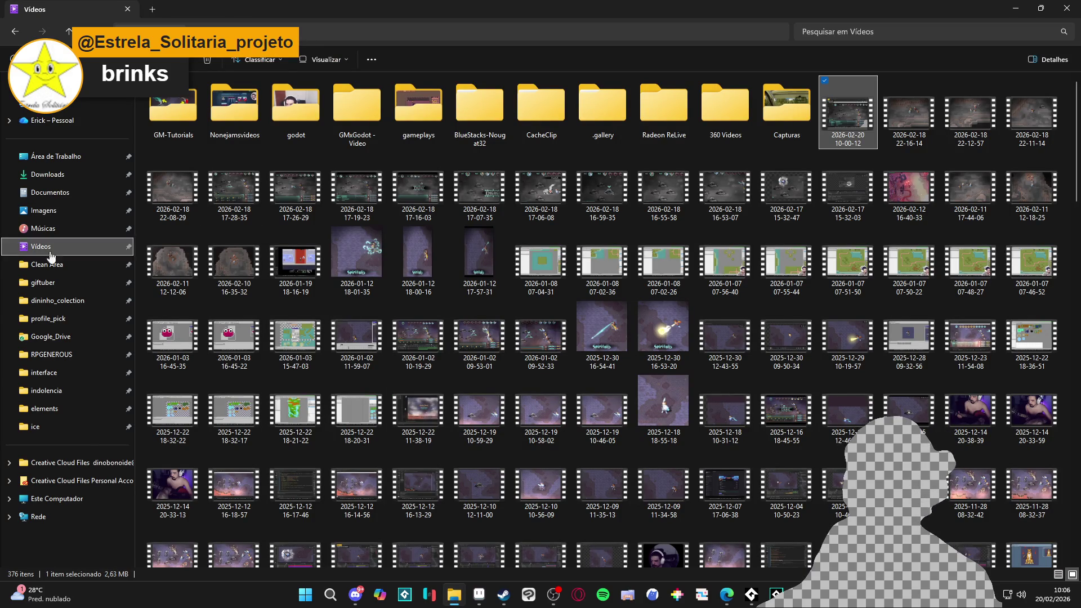
Navigate from RPGENEROUS up to commissions and open the Steam_capas folder.
click(67, 355)
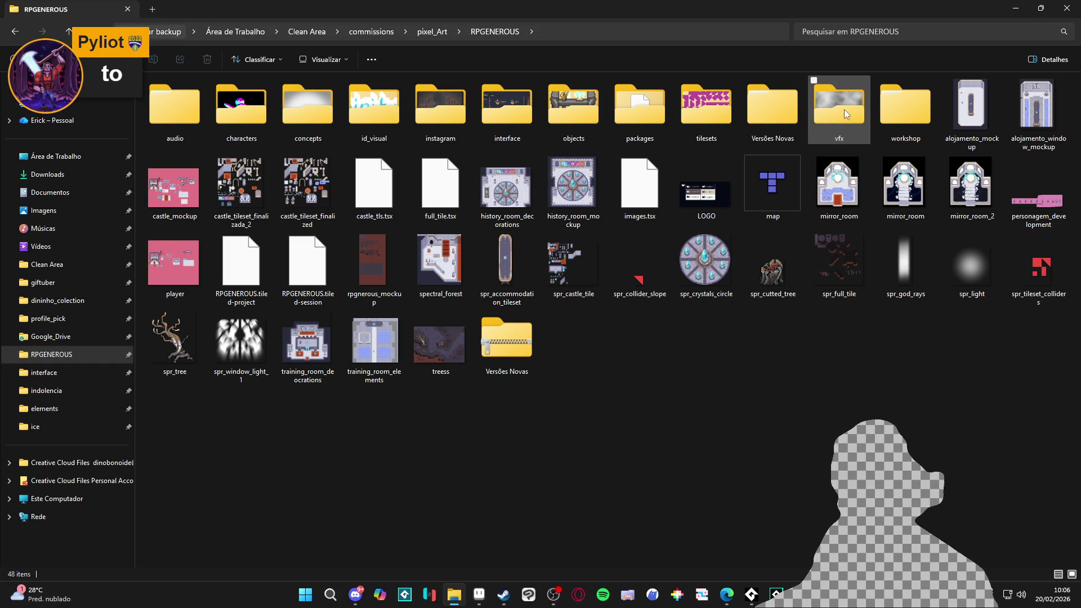
mouse_move(843, 110)
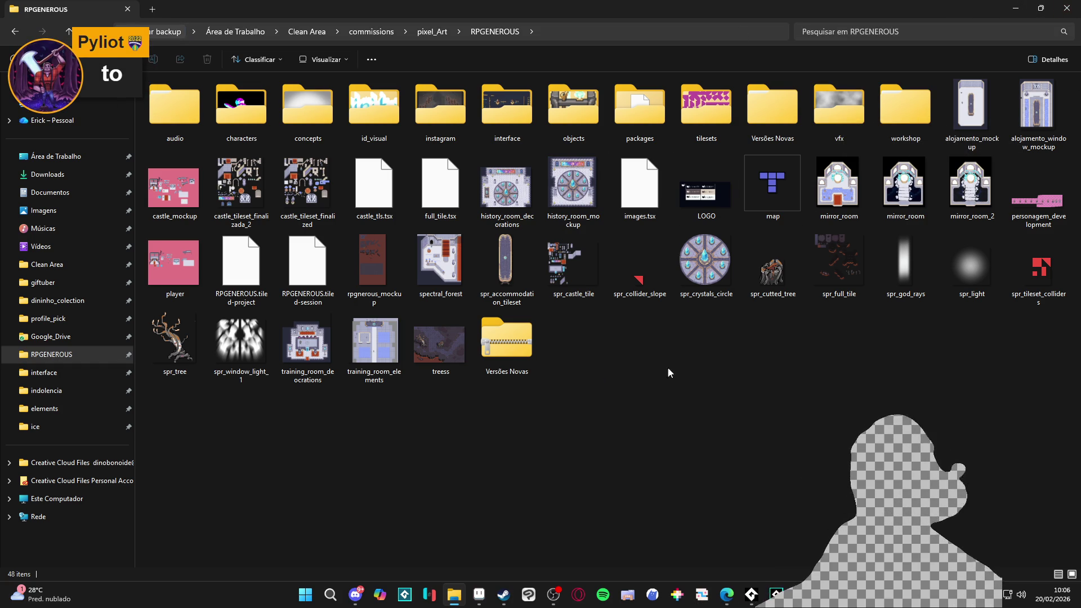
click(242, 129)
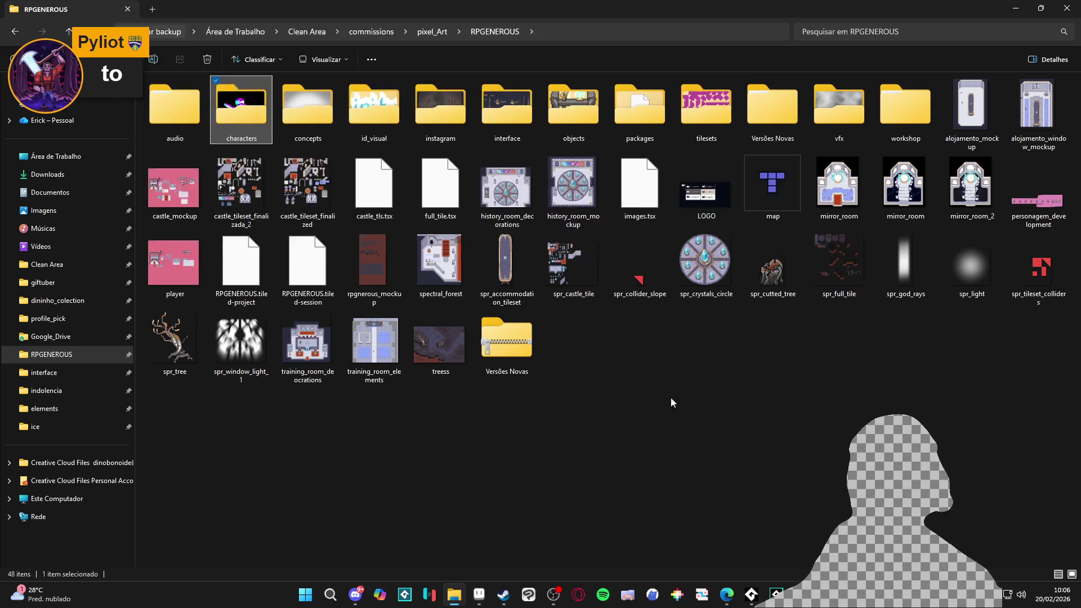
click(432, 32)
click(754, 297)
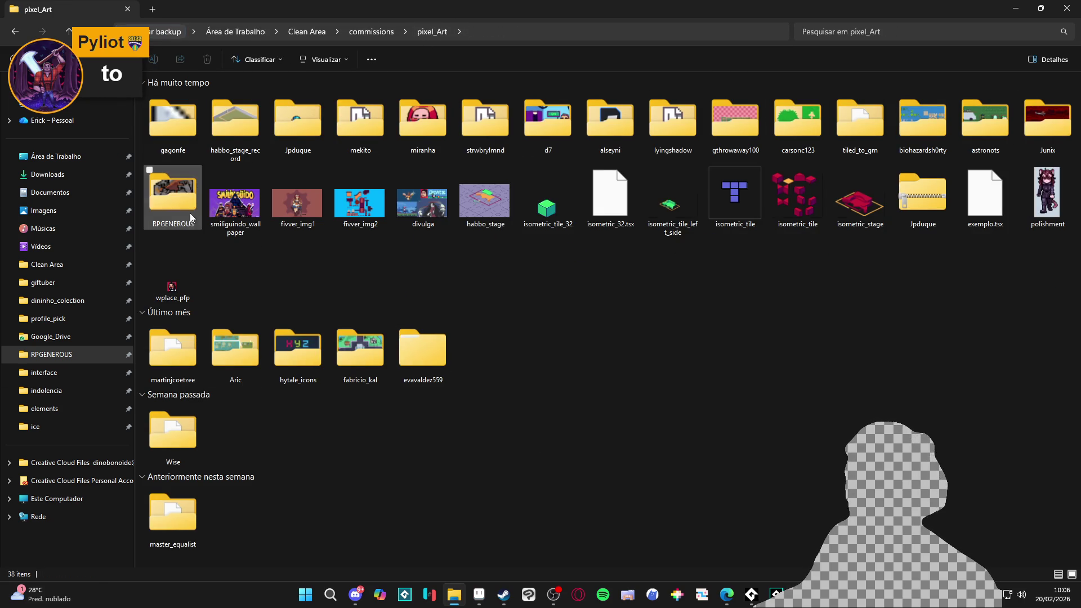
key(alt+Up)
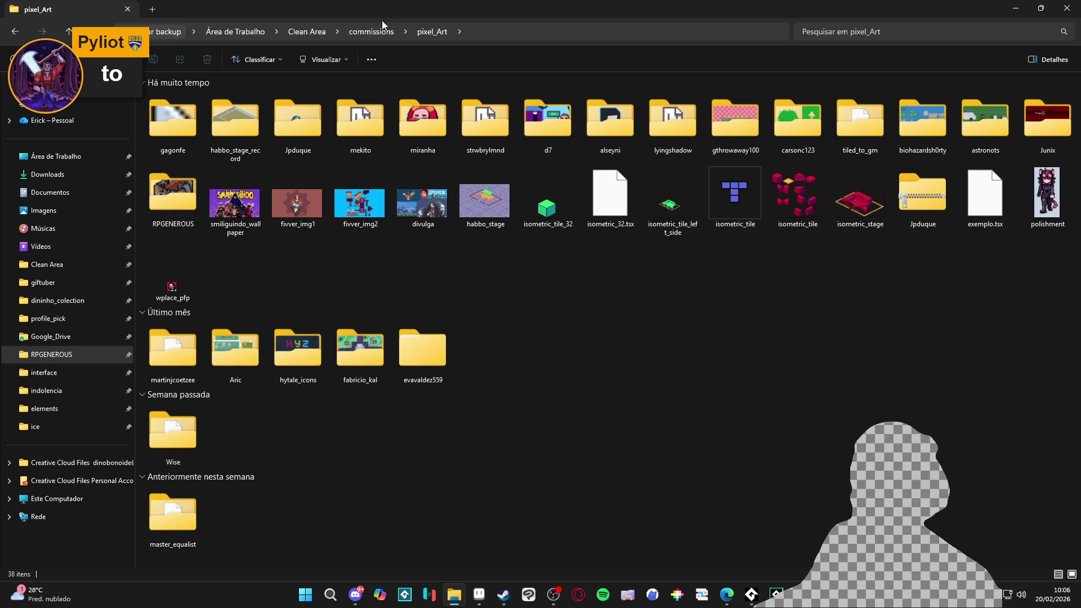
click(532, 129)
double_click(951, 299)
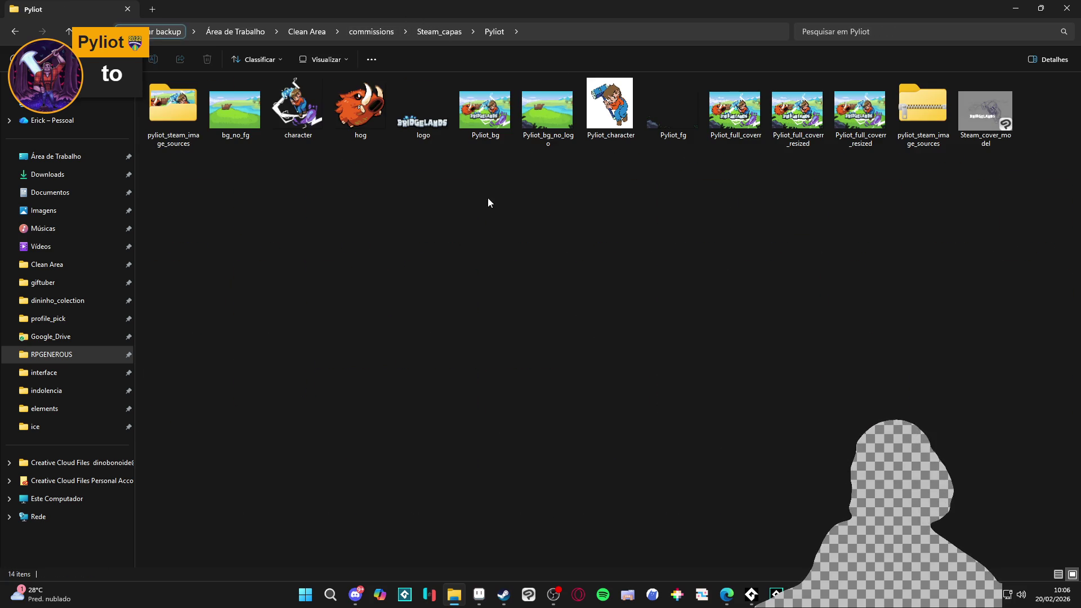
Open Pyliot_full_coverr in Aseprite and select its logo layer, zooming around the cover.
key(alt+Tab)
drag(746, 132, 754, 141)
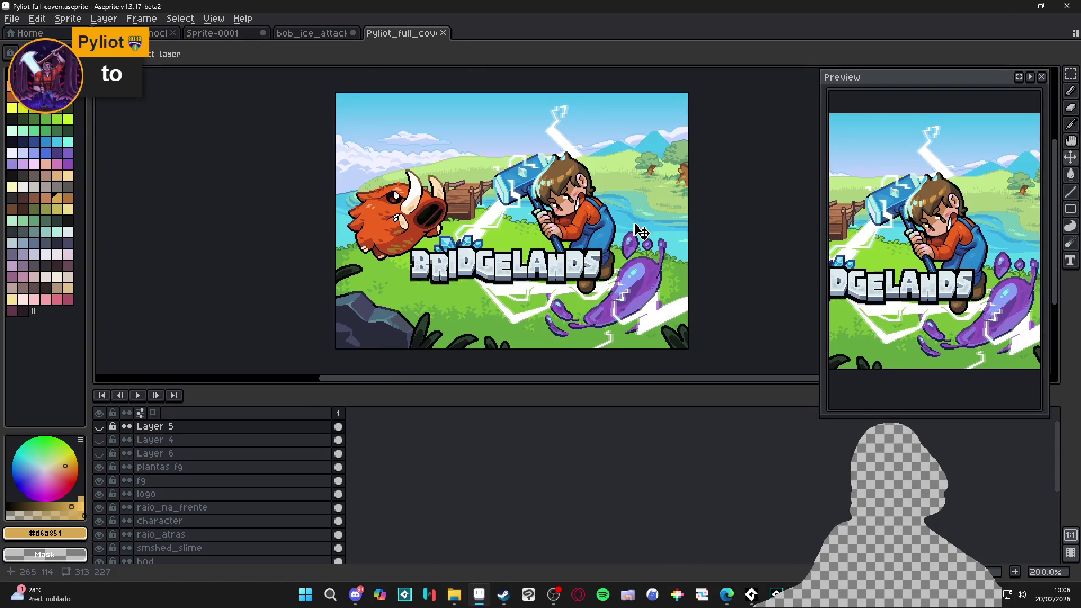
scroll(563, 293, up, 1)
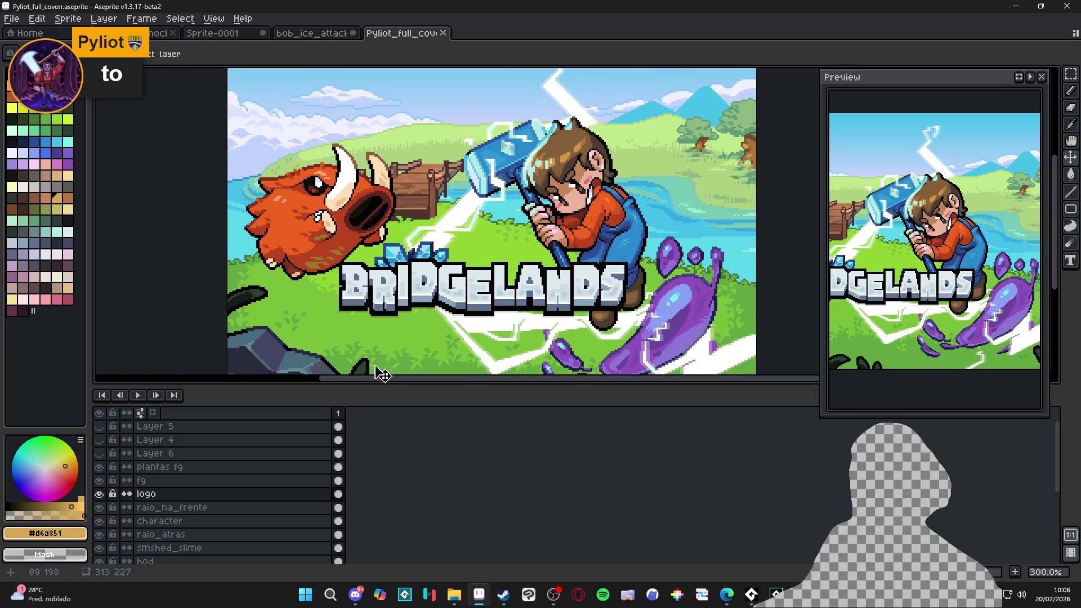
click(105, 495)
scroll(504, 321, down, 1)
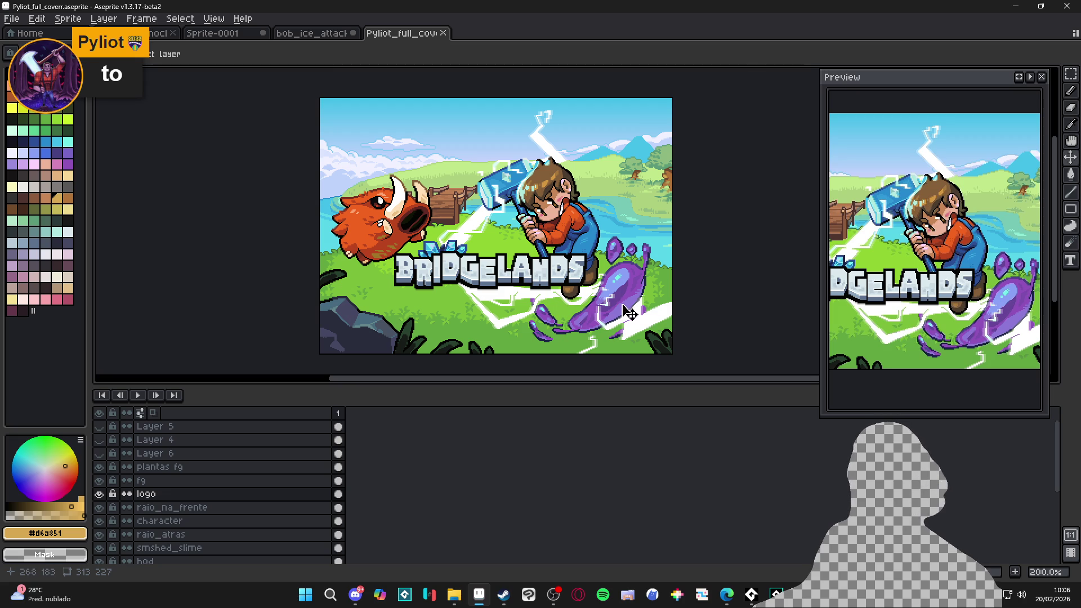
scroll(534, 282, up, 1)
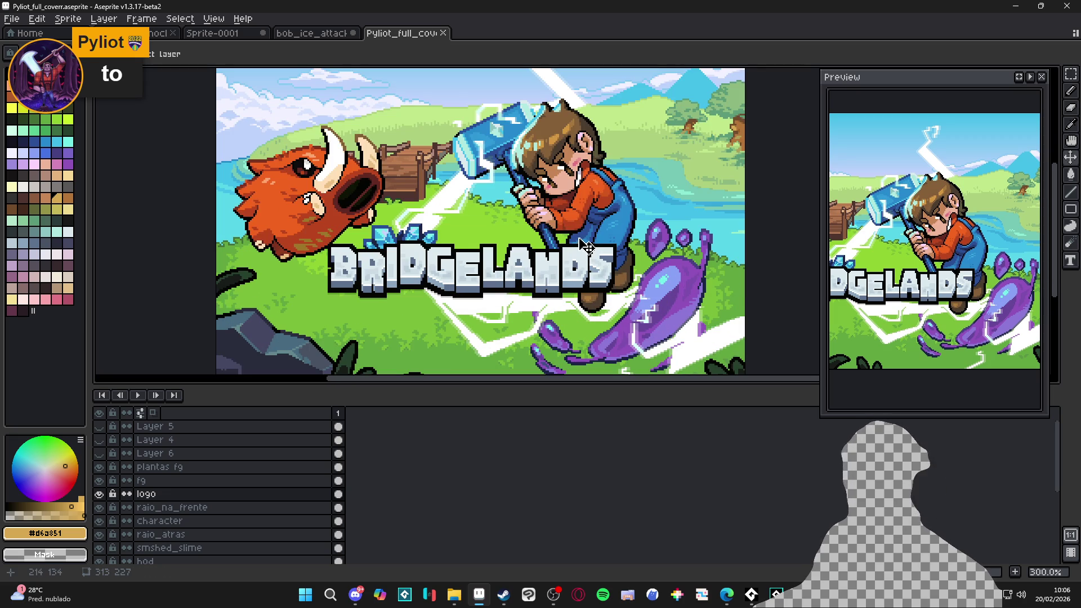
scroll(587, 246, down, 1)
Select the character layer, test-move the artwork and undo it, then reselect the logo layer.
click(568, 191)
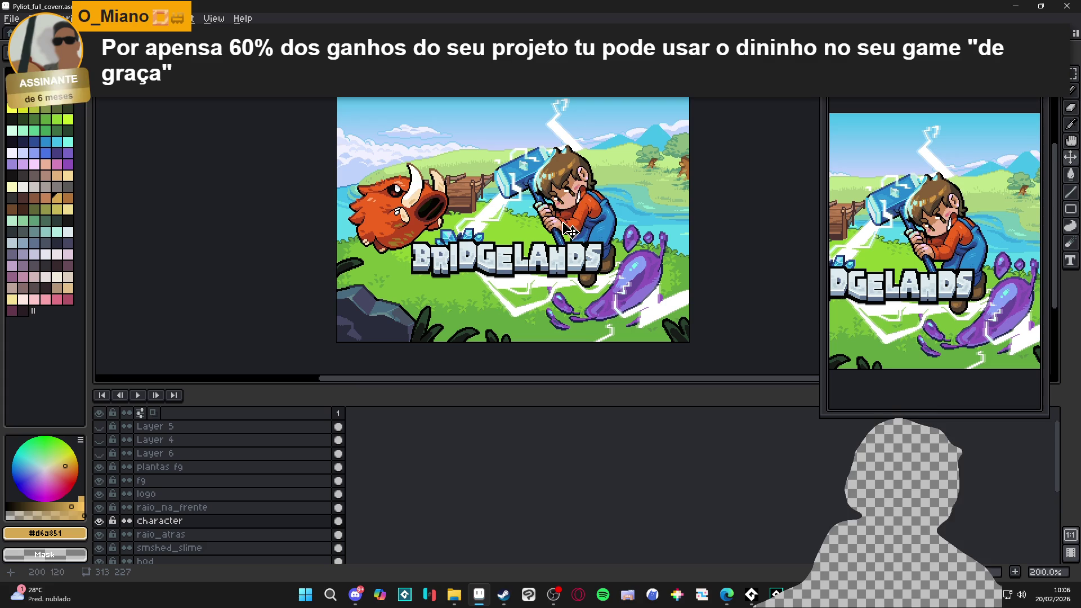
drag(595, 275, 563, 271)
key(ctrl+z)
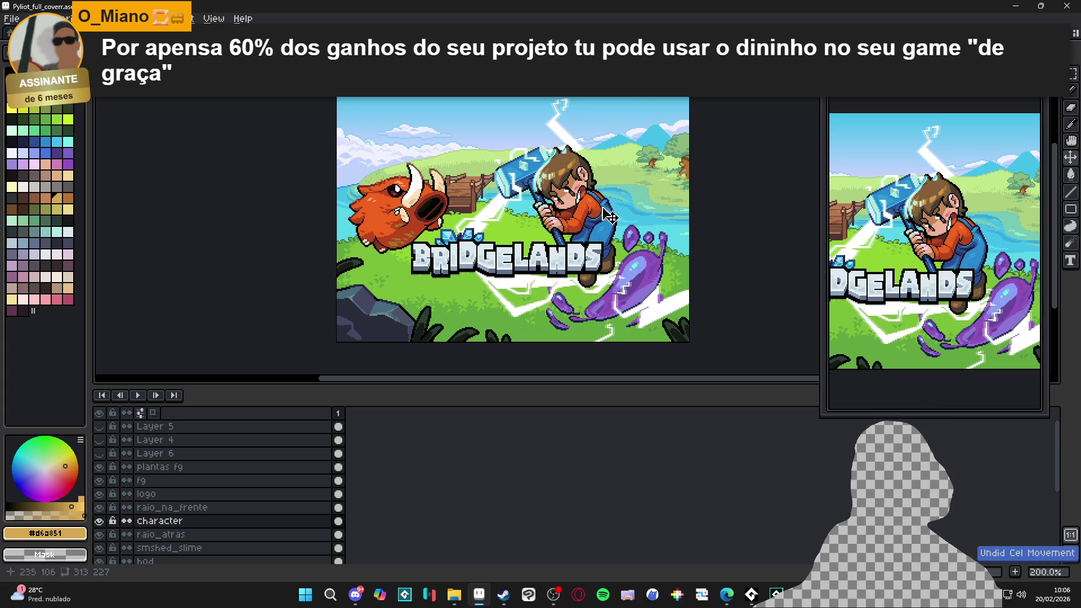
scroll(559, 270, up, 1)
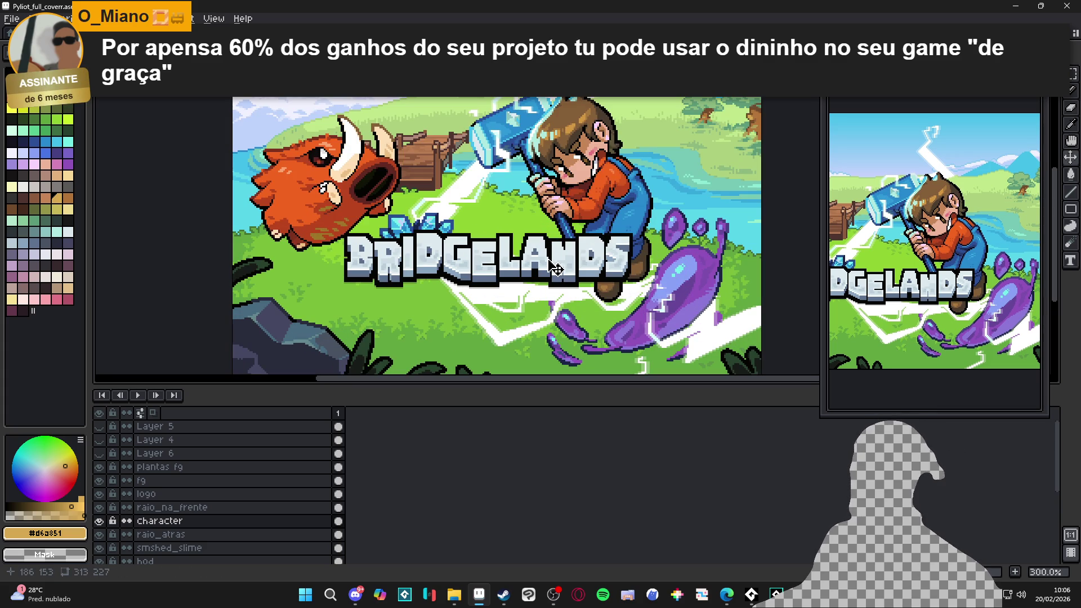
ctrl+click(571, 276)
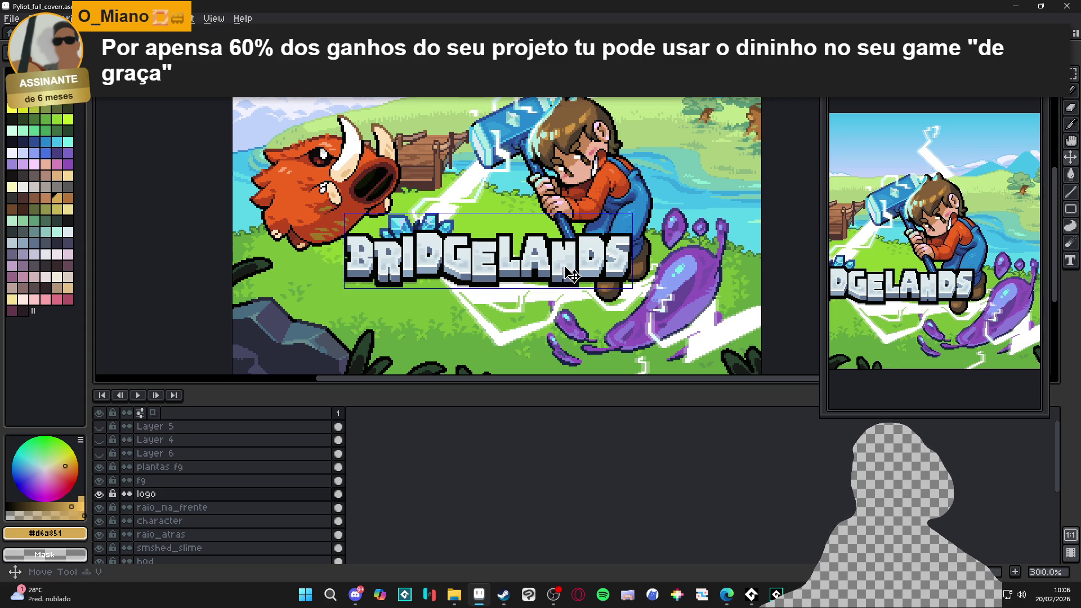
Zoom around the BRIDGELANDS cover to inspect it, then switch over to Discord.
scroll(392, 257, down, 1)
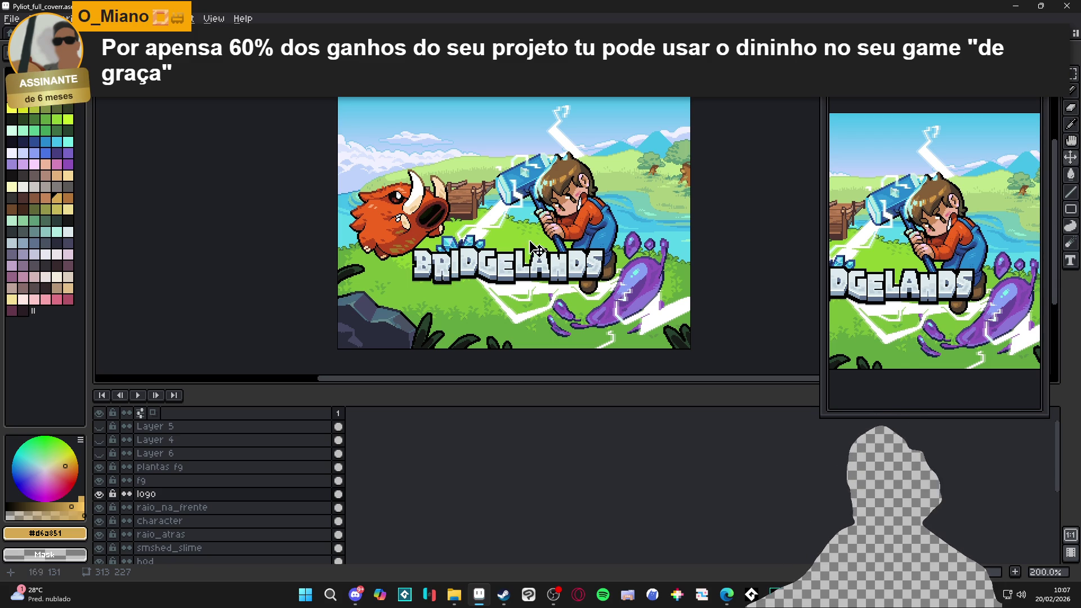
scroll(573, 241, up, 3)
scroll(591, 245, down, 2)
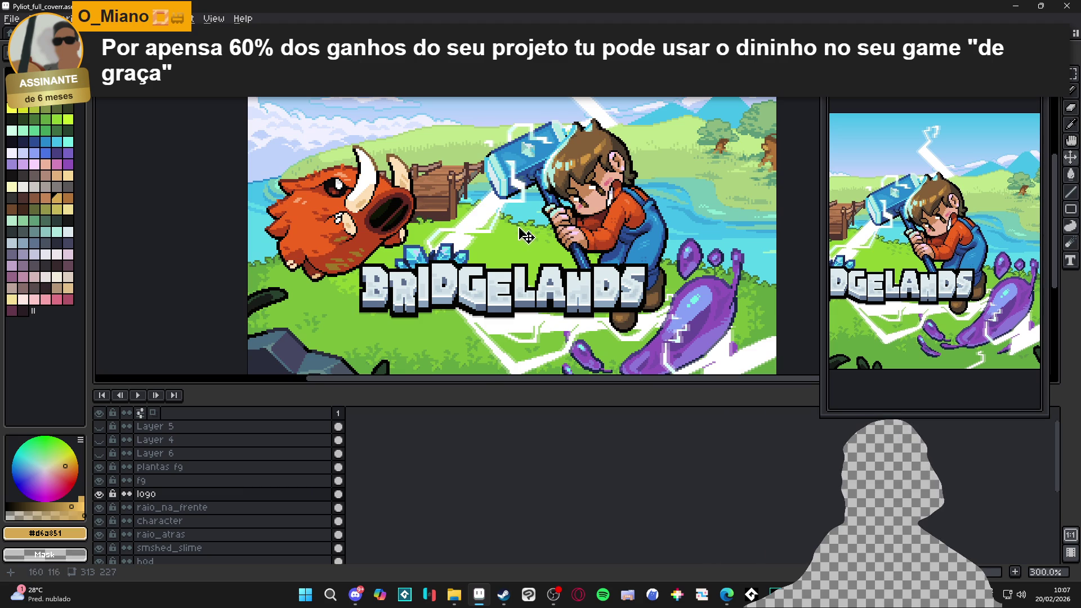
scroll(518, 231, down, 1)
scroll(458, 213, up, 1)
scroll(445, 236, down, 1)
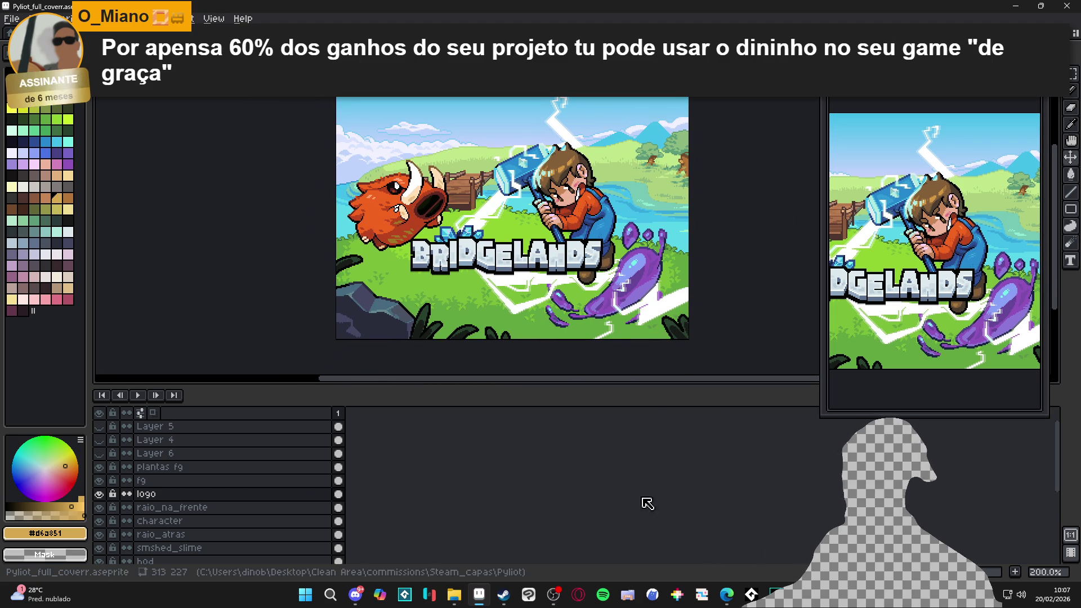
click(355, 594)
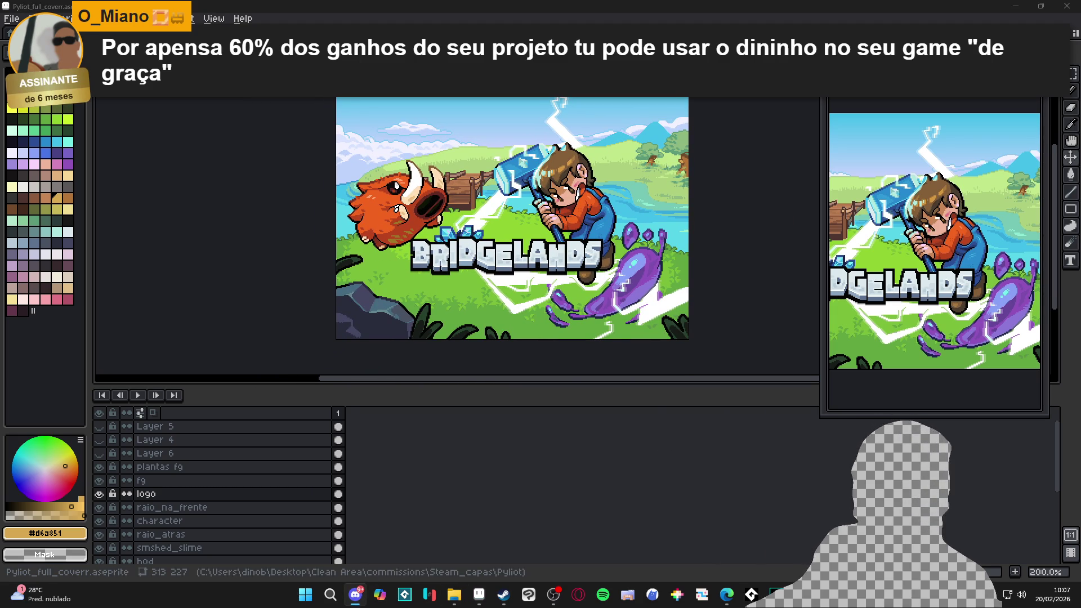